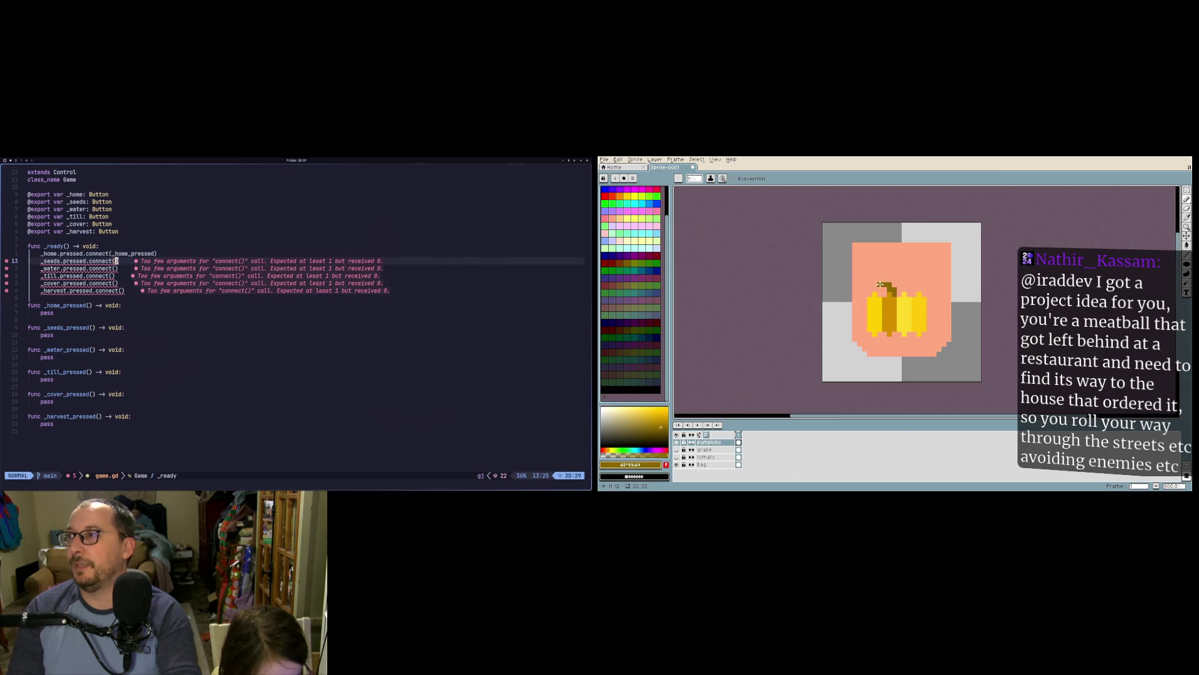
Step: Fill the seeds and water connect() calls with _seeds_pressed and _water_pressed
text(_seeds_pressed)
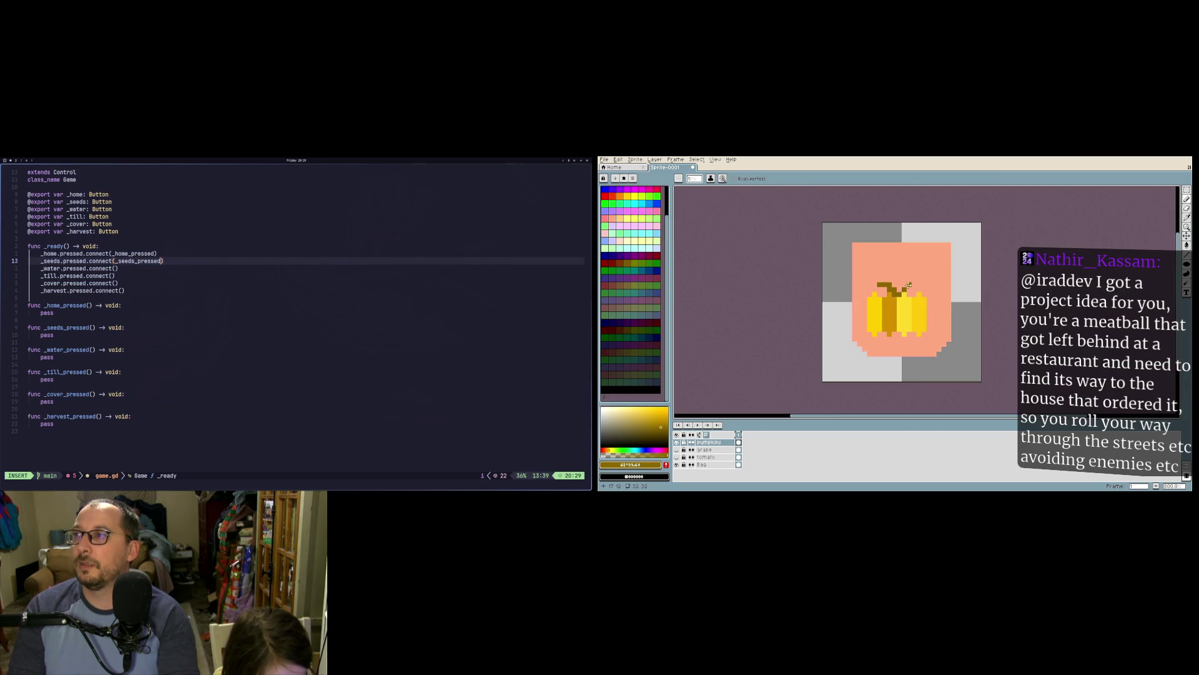
key(Escape)
key(j)
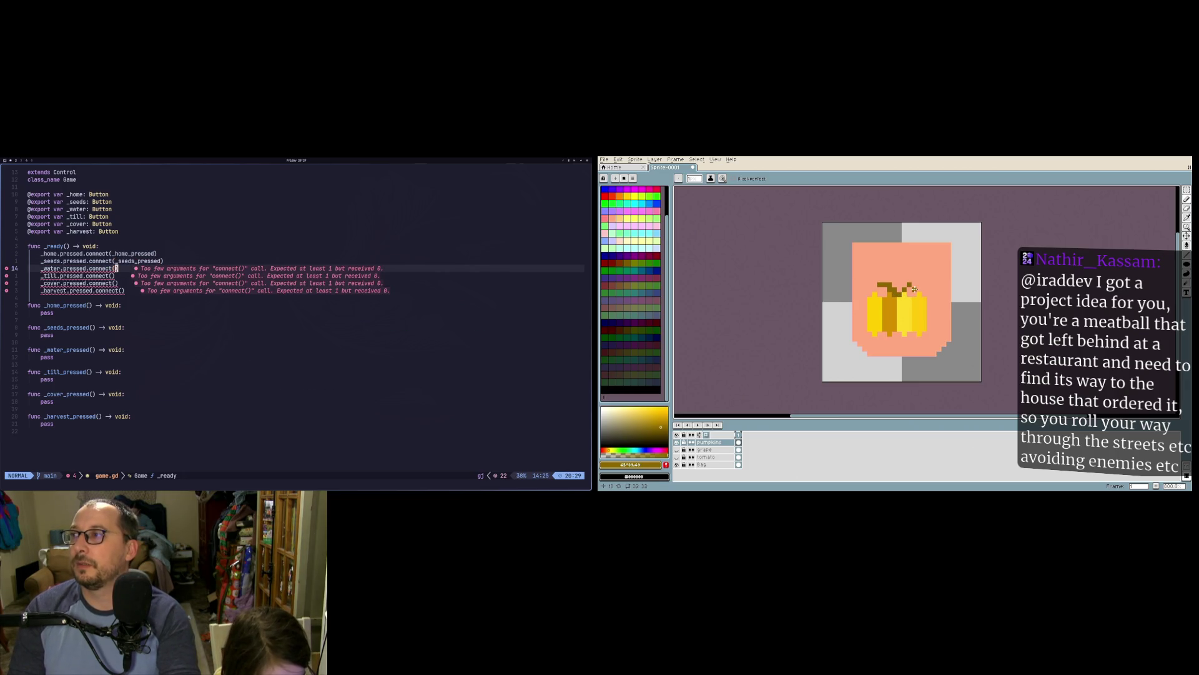
text(i_wa)
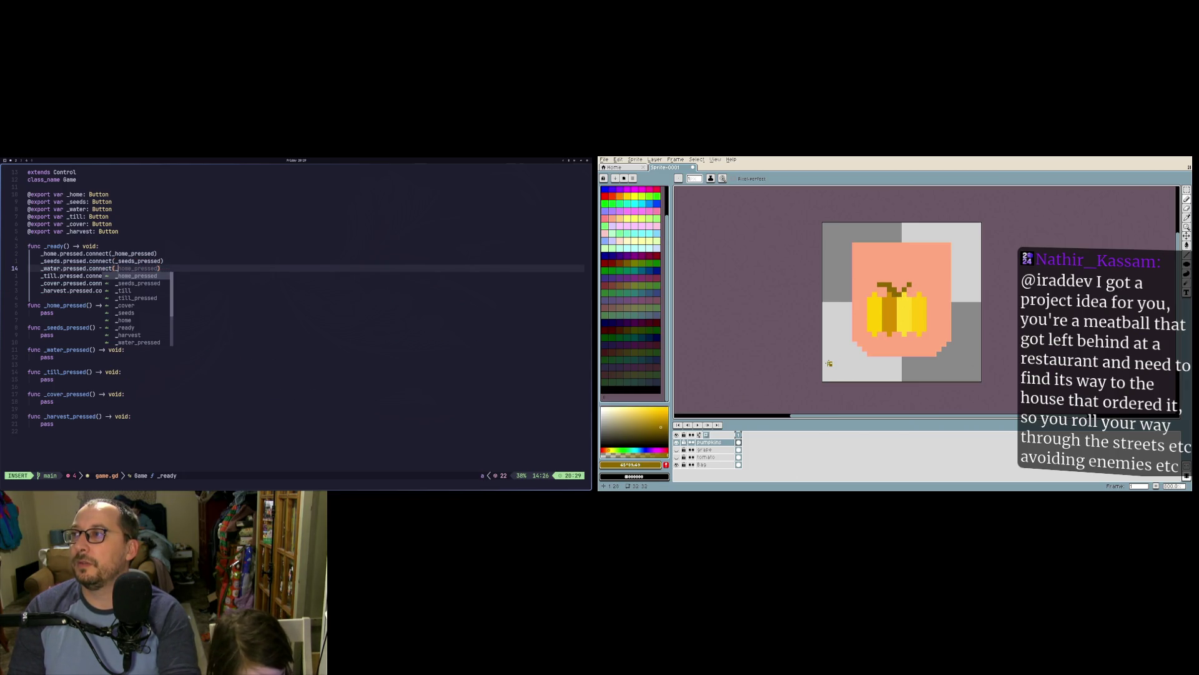
key(Escape)
Step: Fill the till and cover connect() calls with _till_pressed and _cover_pressed, removing the extra parentheses
text(j)
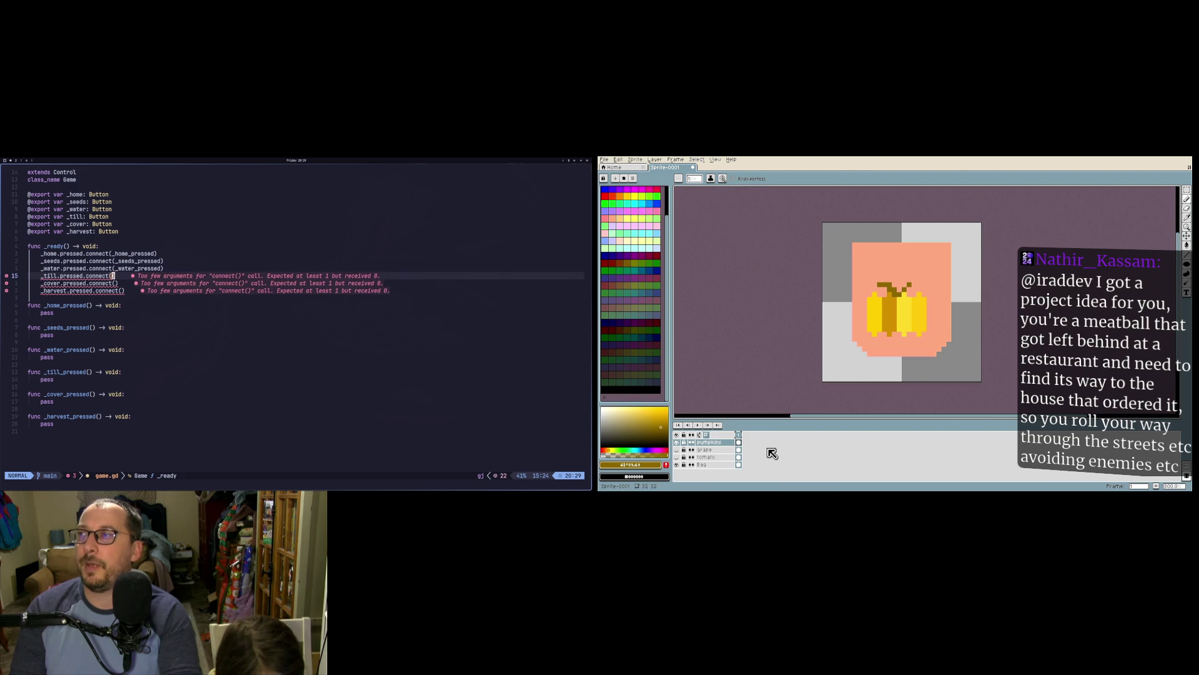
text(_t)
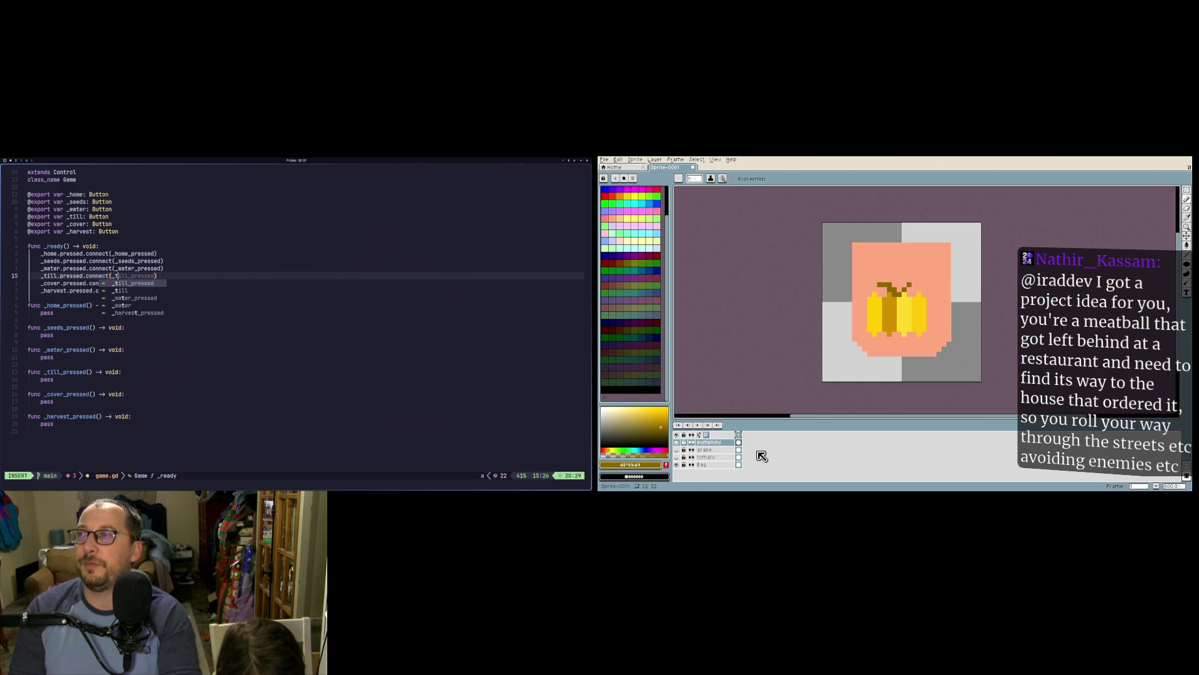
text(il)
key(Return)
double_click(719, 442)
key(Escape)
text(j)
text(a_cove)
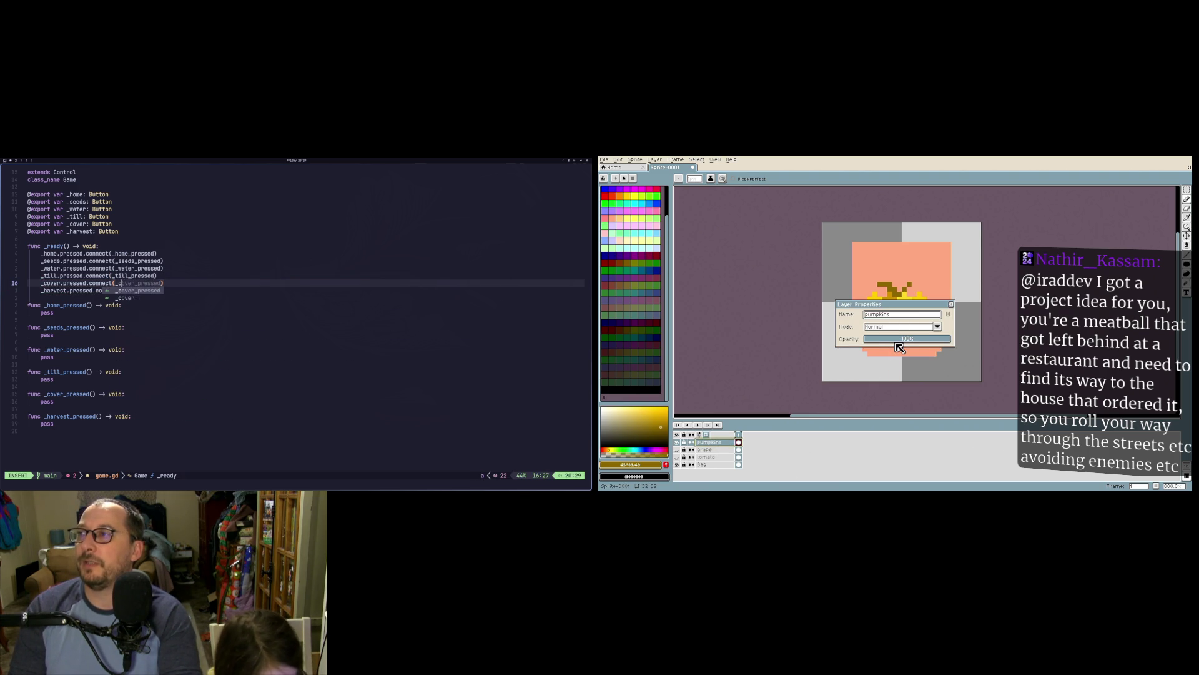
text(p)
key(Return)
key(Escape)
key(BackSpace)
key(BackSpace)
key(Escape)
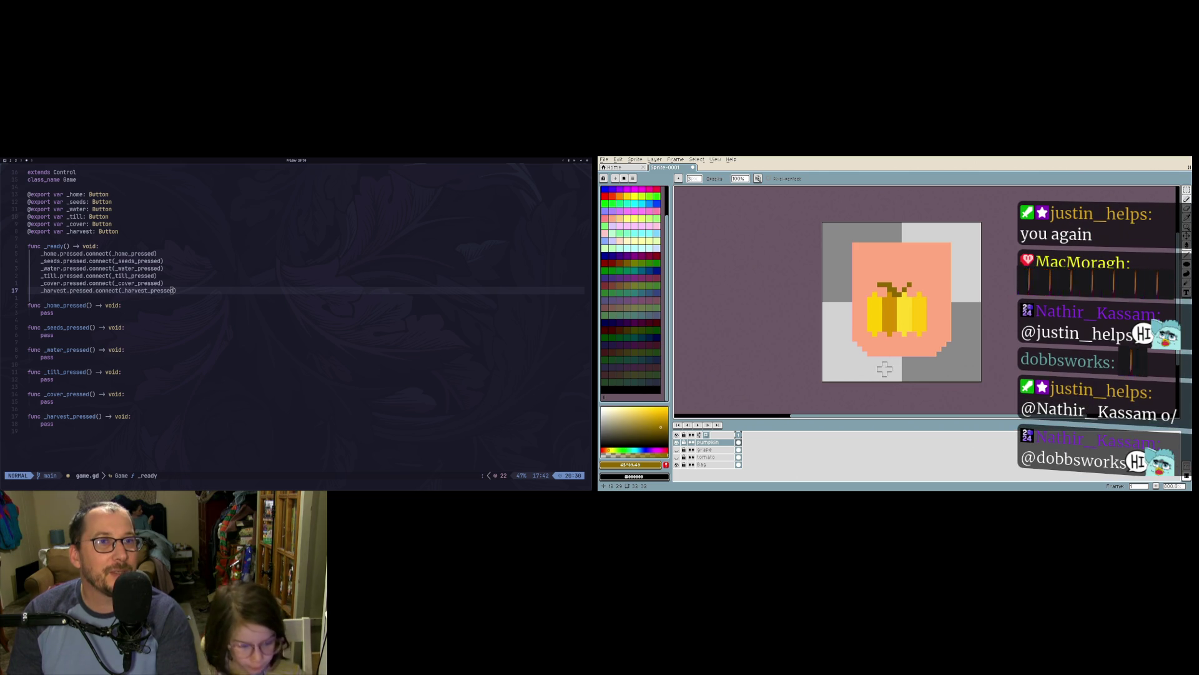
Step: Repaint the pumpkin's left segment darker with the pencil and undo the eraser stroke
drag(889, 299, 892, 328)
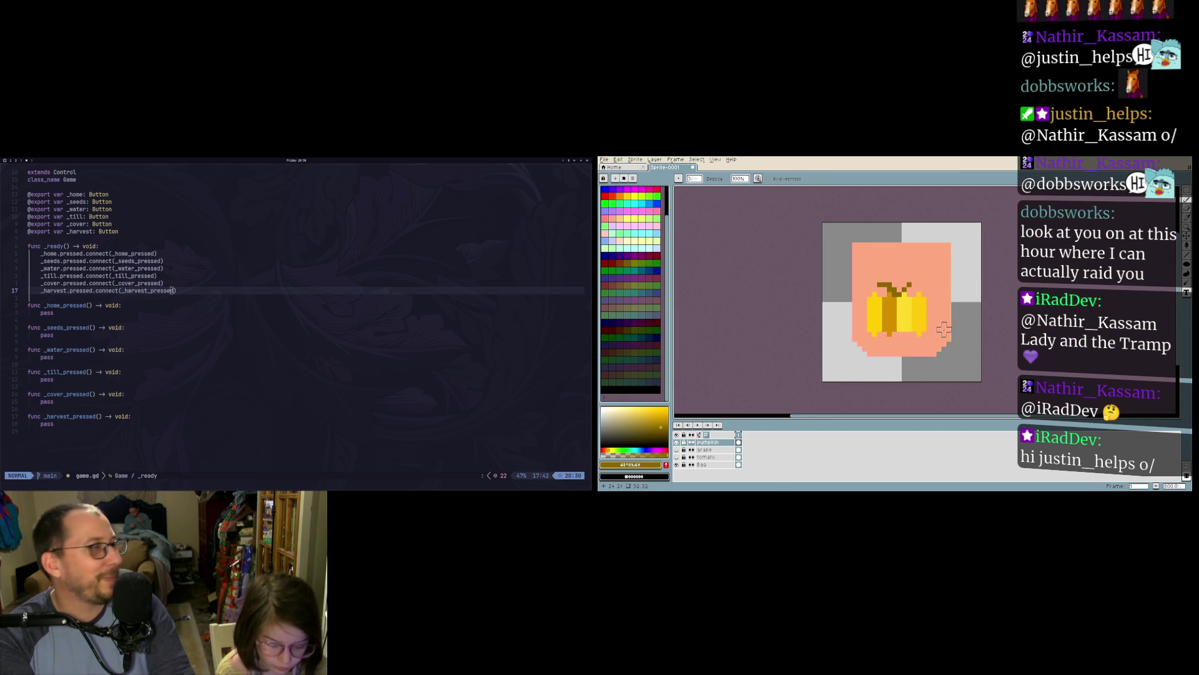
key(ctrl+z)
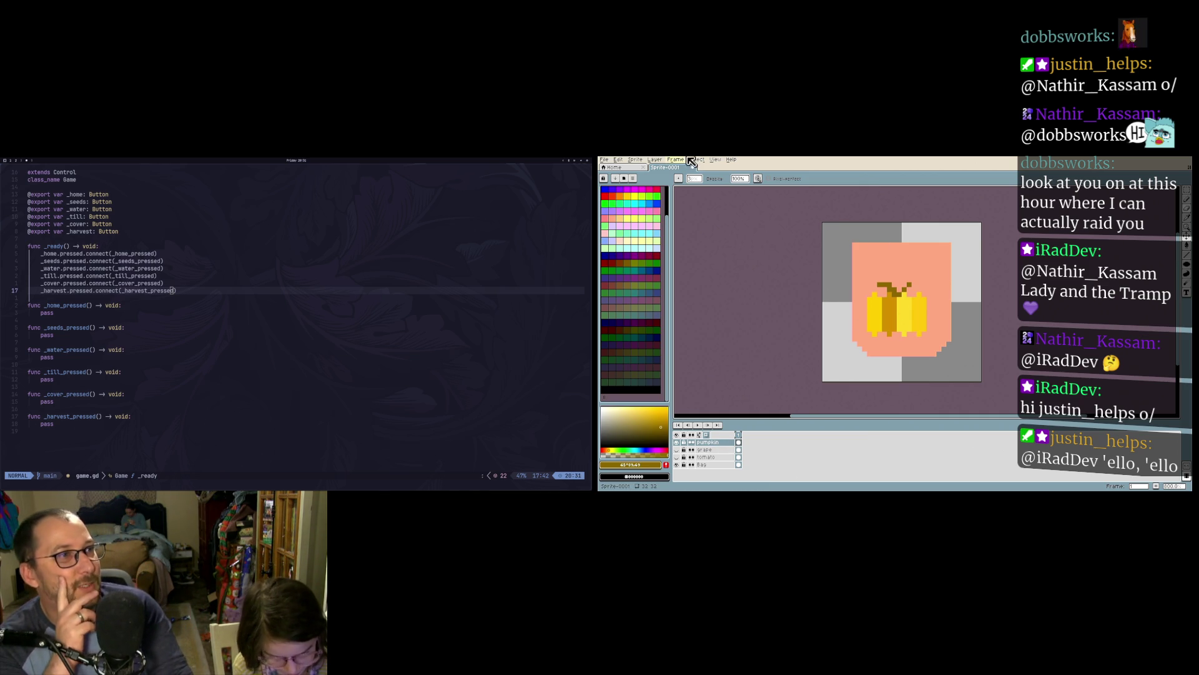
Step: Add a new empty layer from the Layer menu and hide the Bag layer
click(655, 159)
mouse_move(695, 199)
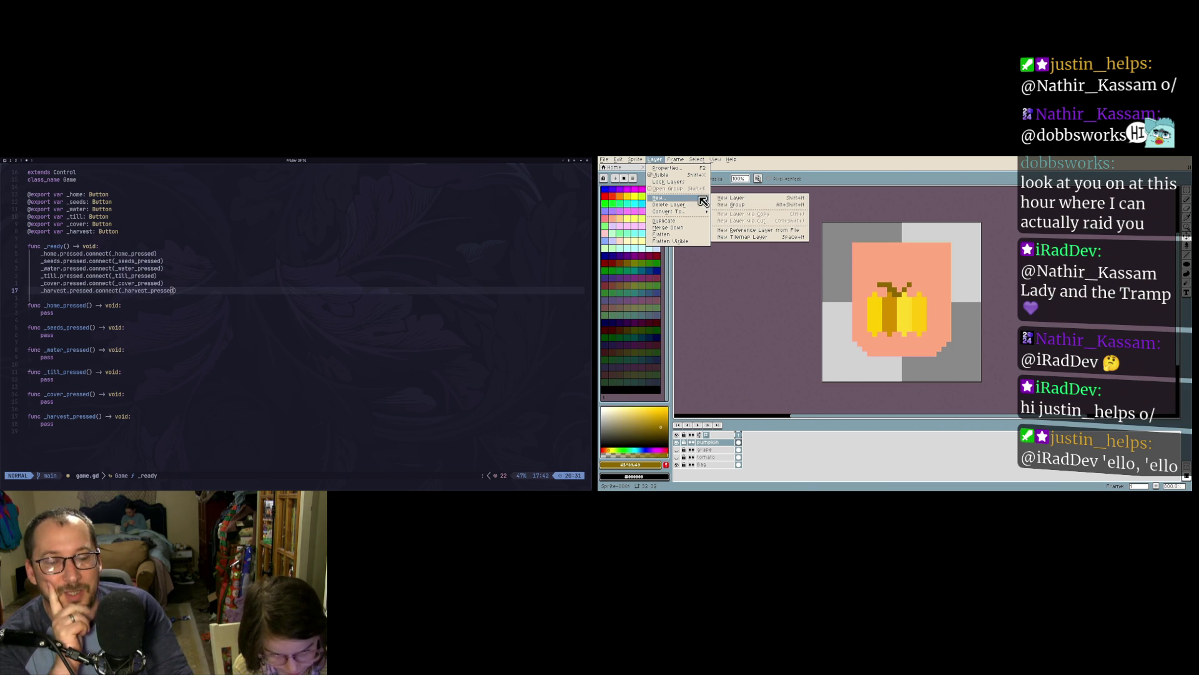
click(749, 198)
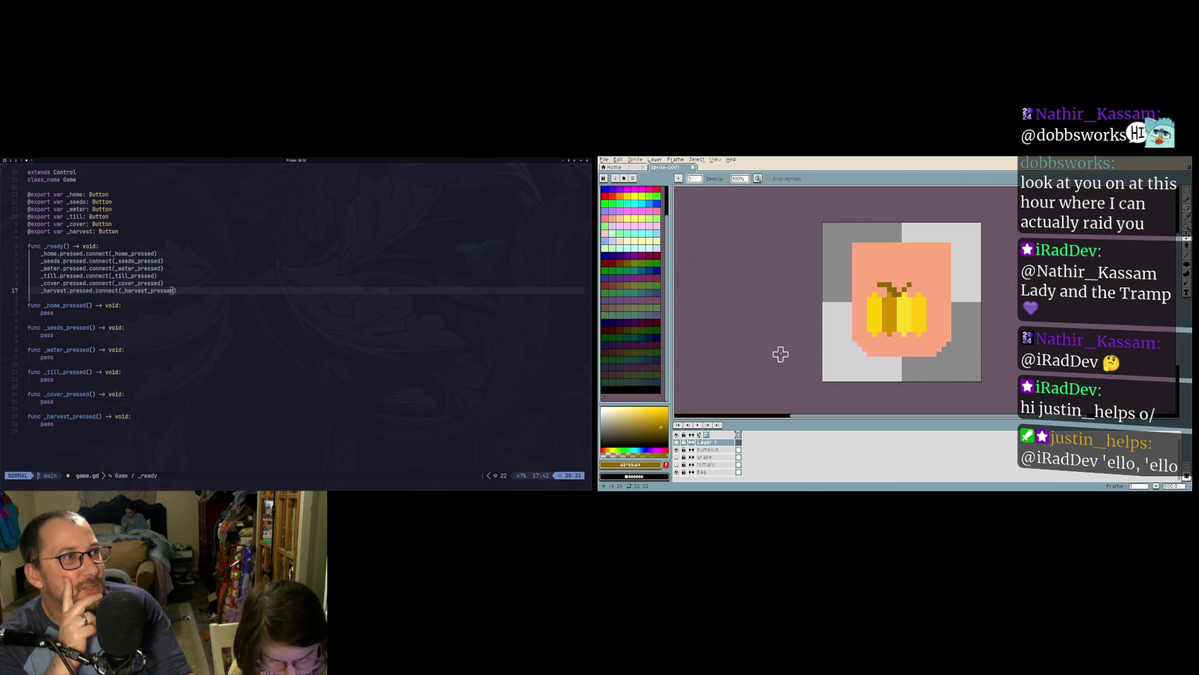
click(677, 473)
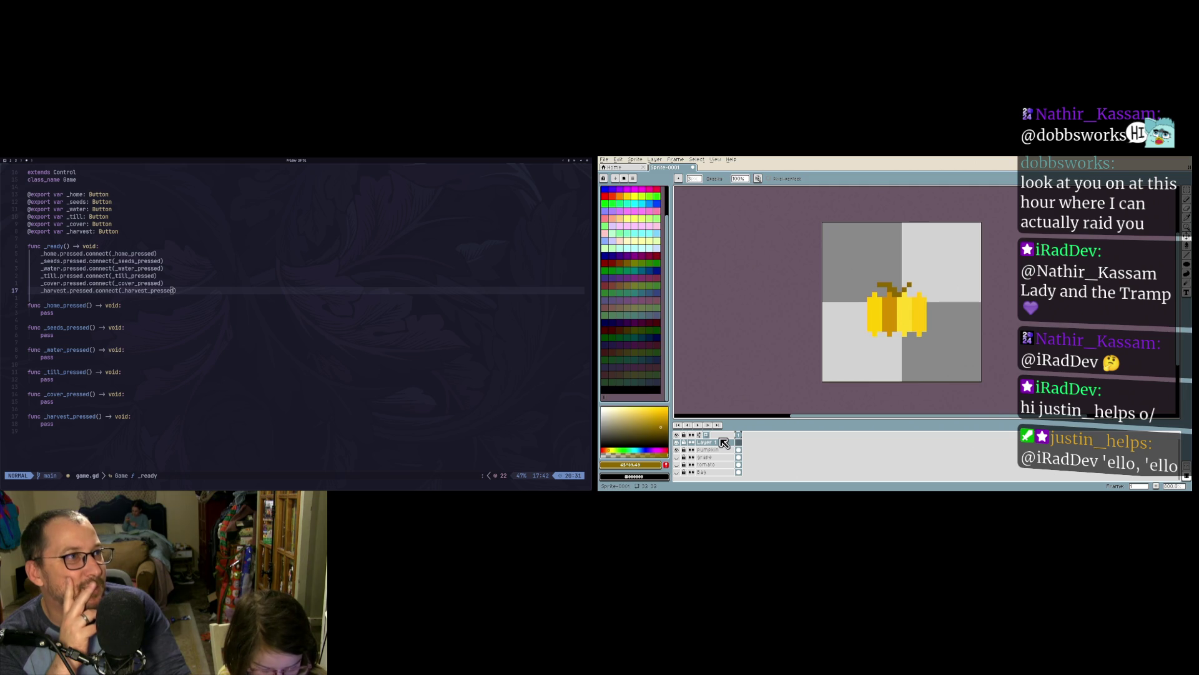
Step: Edit the new layer's properties, keeping opacity at 100%, and confirm
double_click(729, 442)
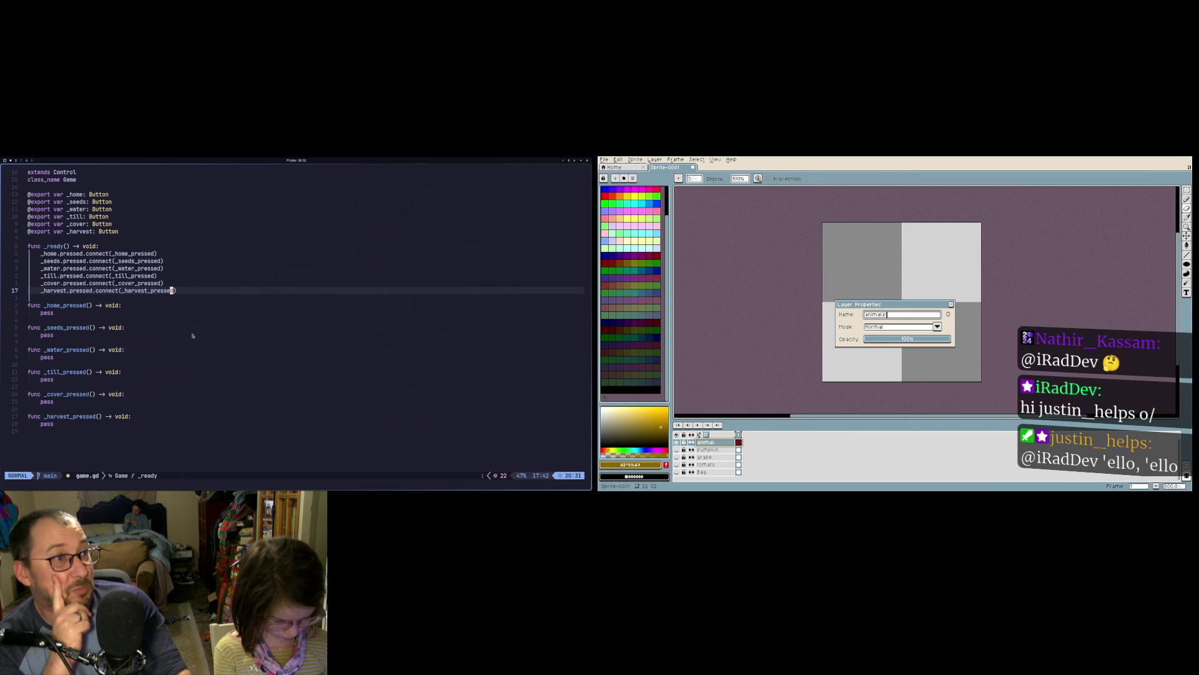
click(914, 339)
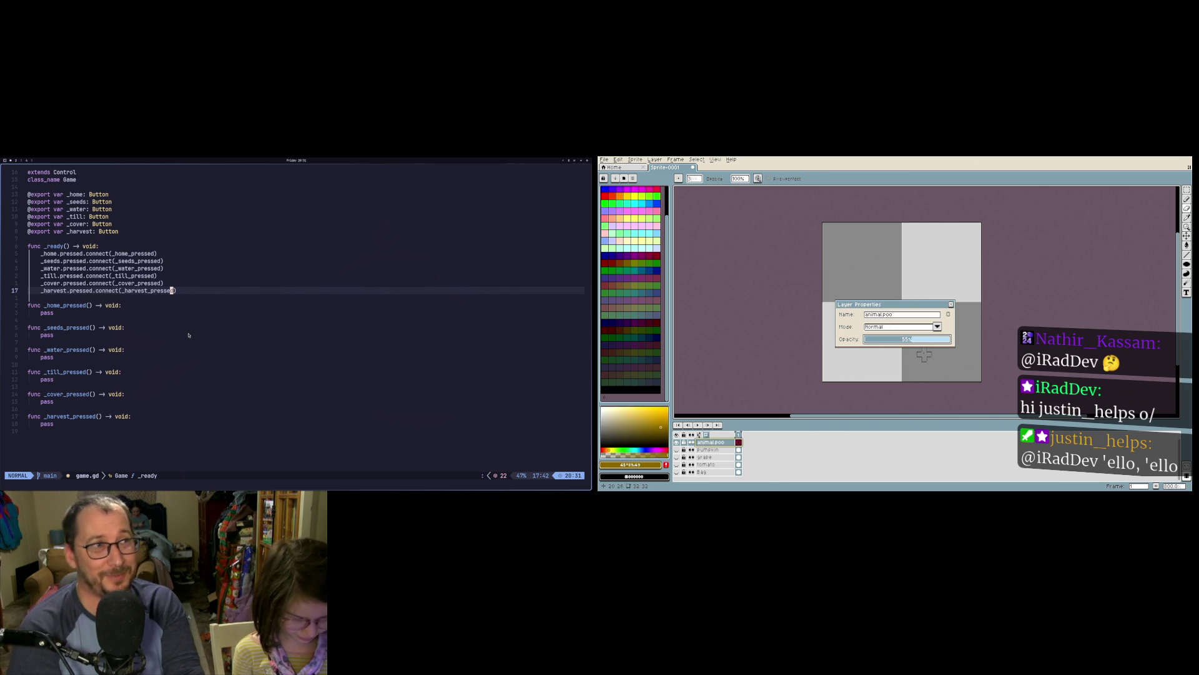
drag(919, 343, 979, 344)
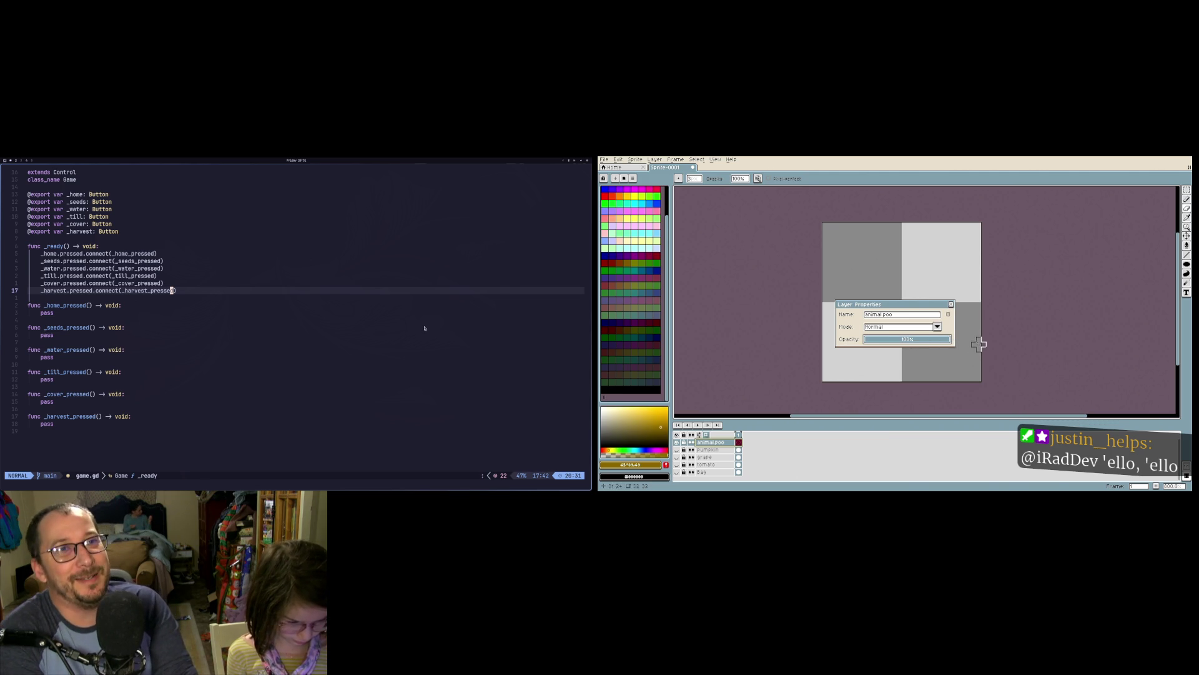
key(Return)
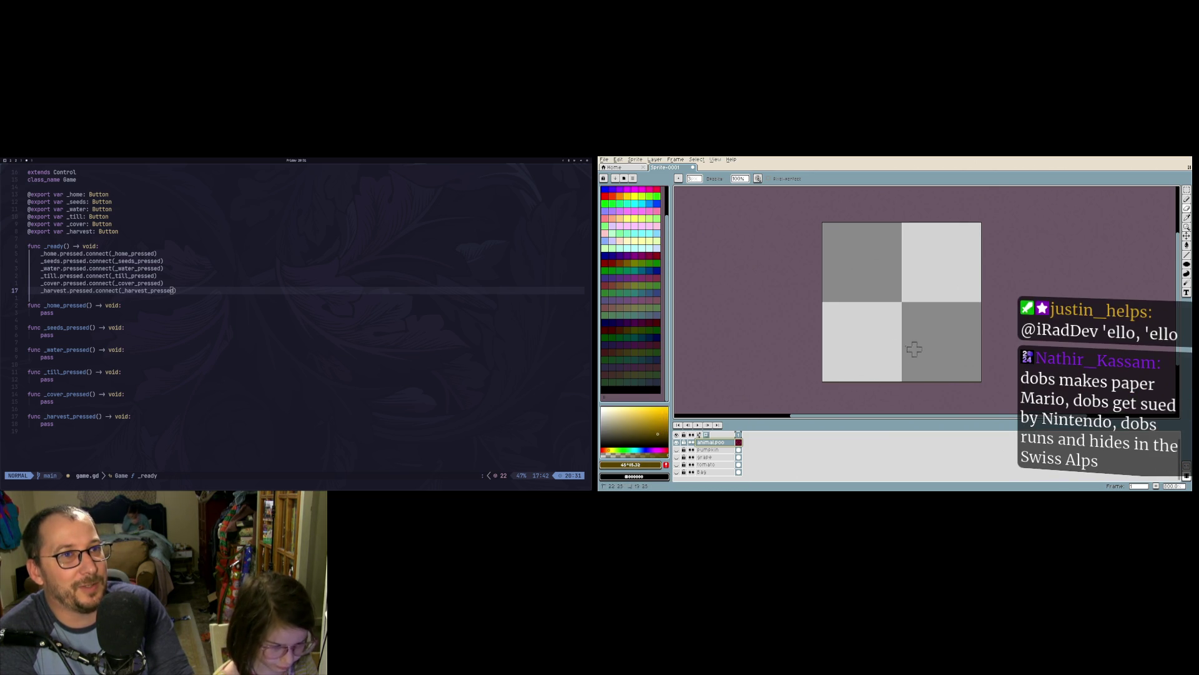
Step: Select the Pencil tool and check the brush size dropdown
click(1187, 199)
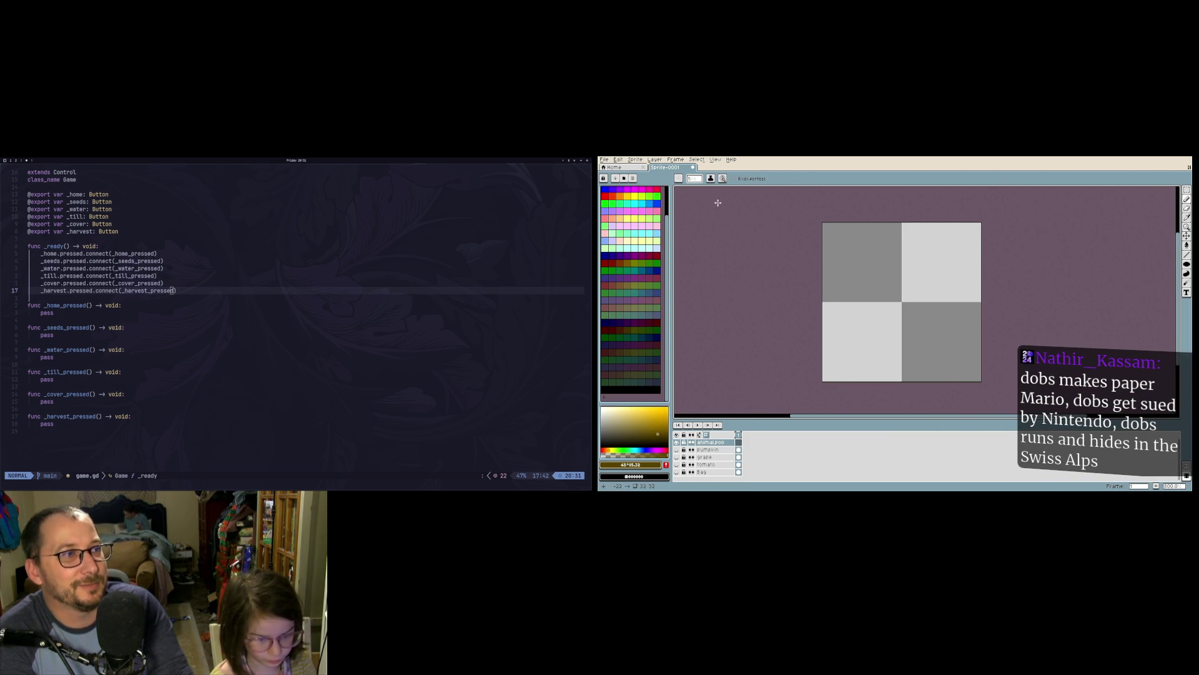
click(694, 179)
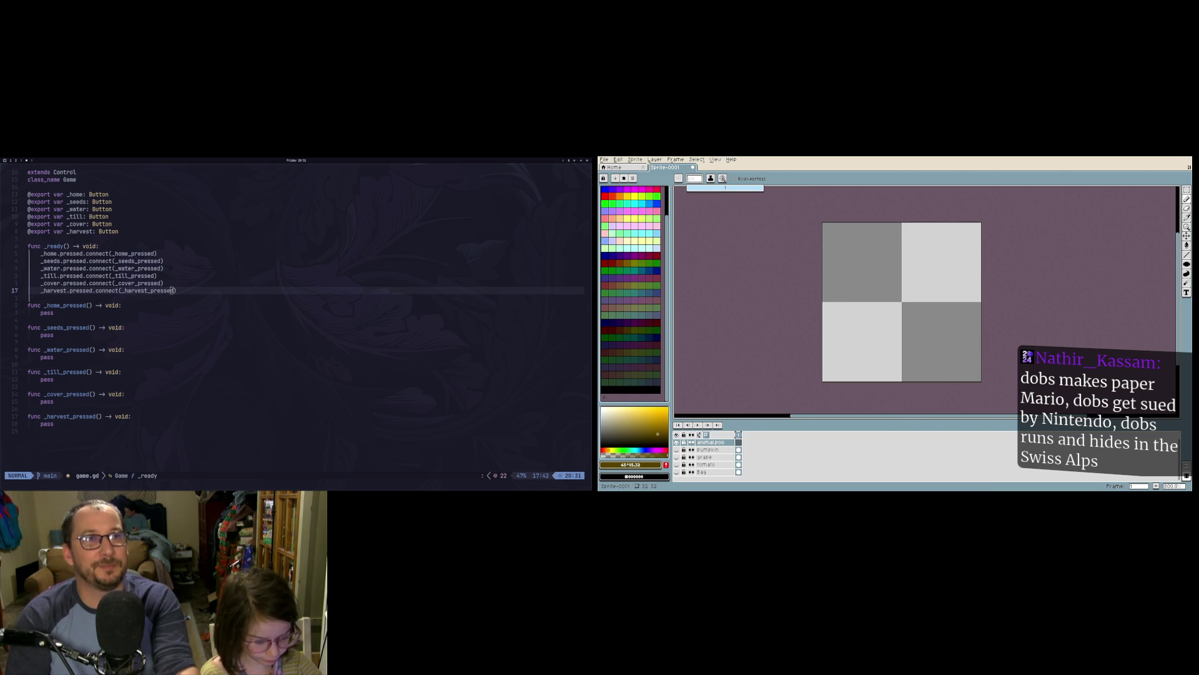
key(alt+Tab)
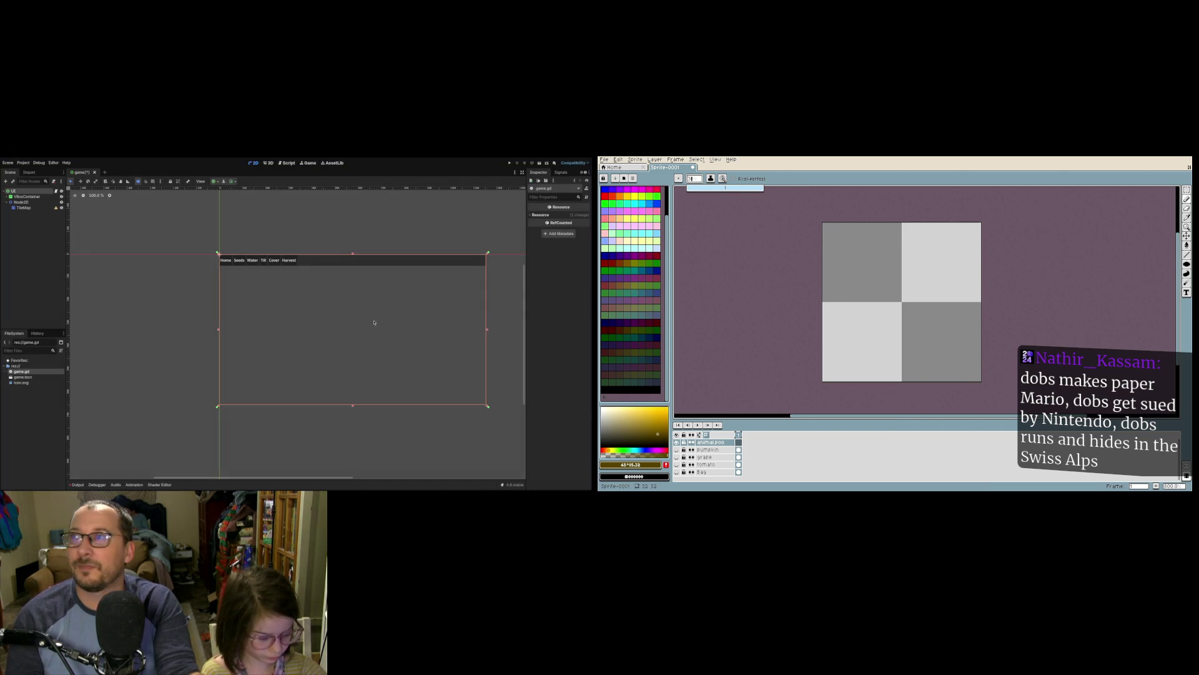
key(alt+Tab)
key(alt+Tab)
key(alt+Tab)
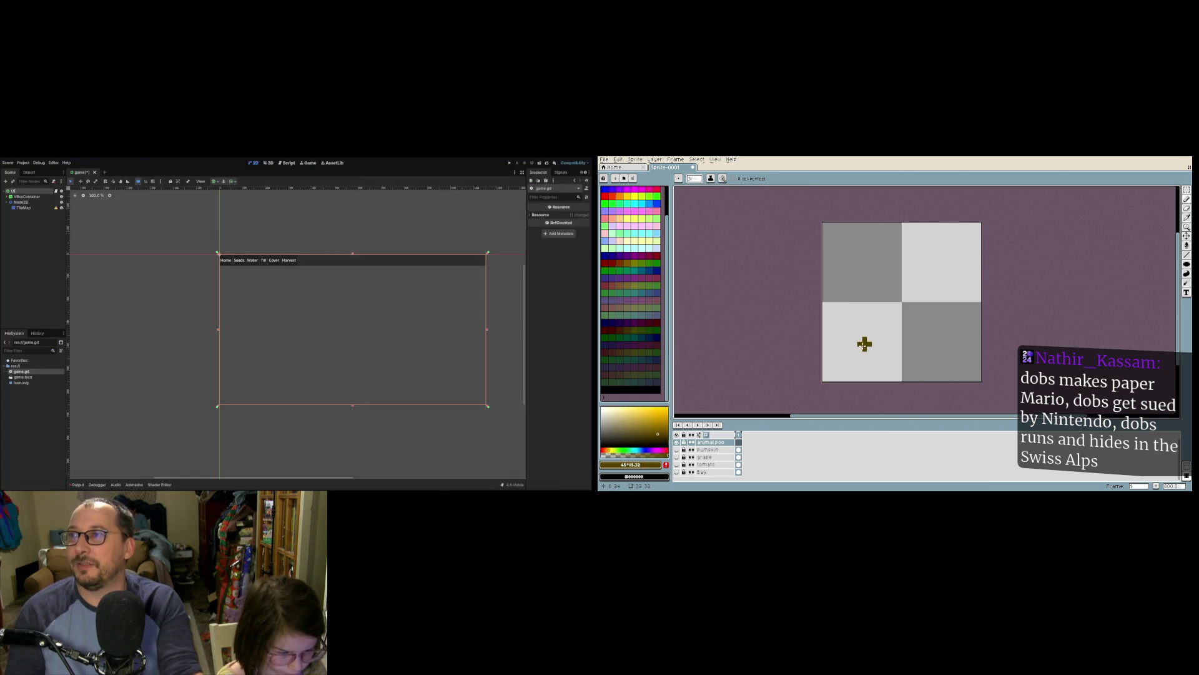
key(alt+Tab)
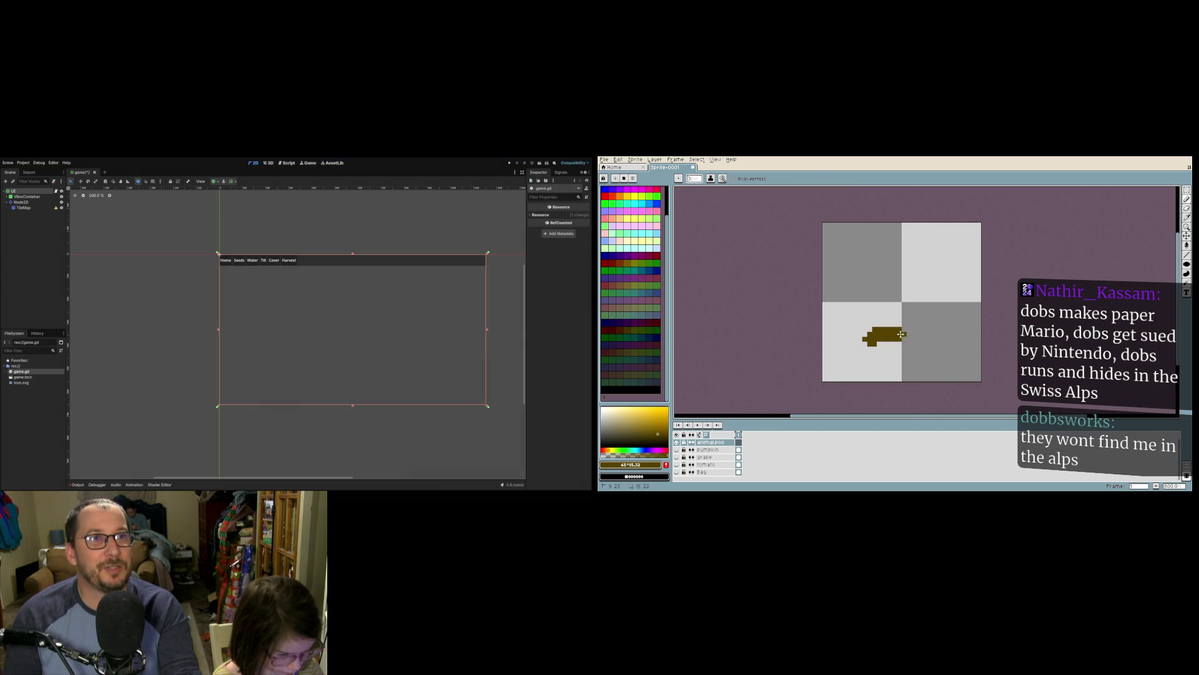
key(alt+Tab)
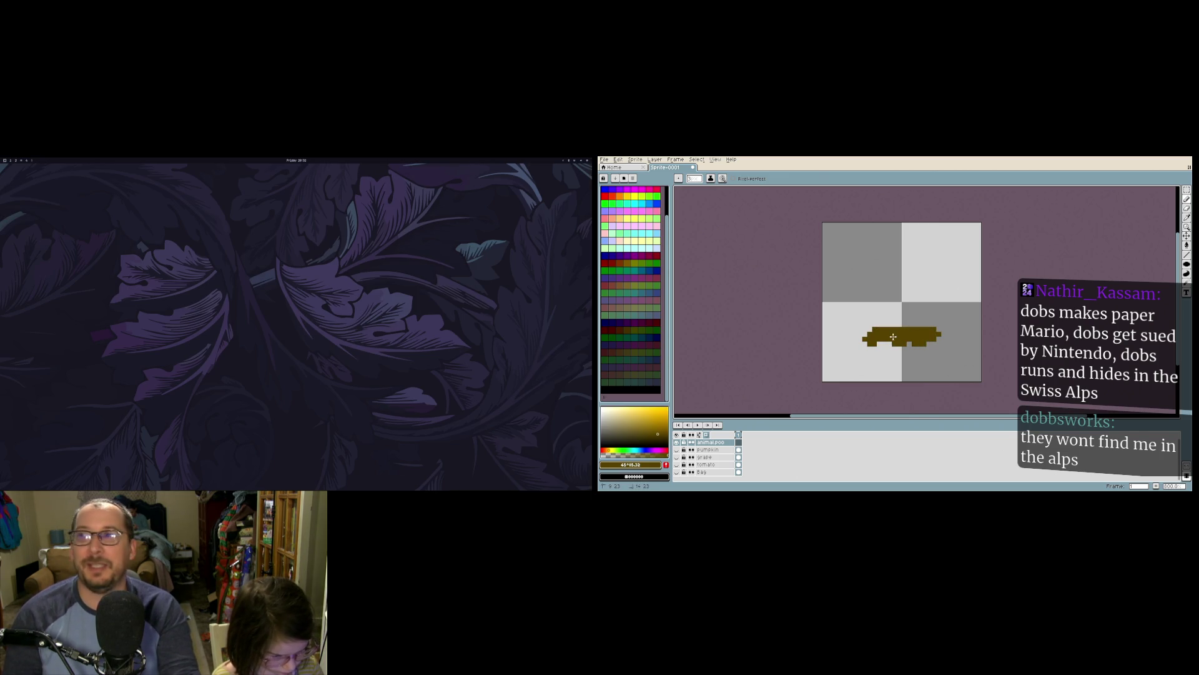
Step: Launch Godot, open the Arborist project and run the game
key(super+space)
text(c)
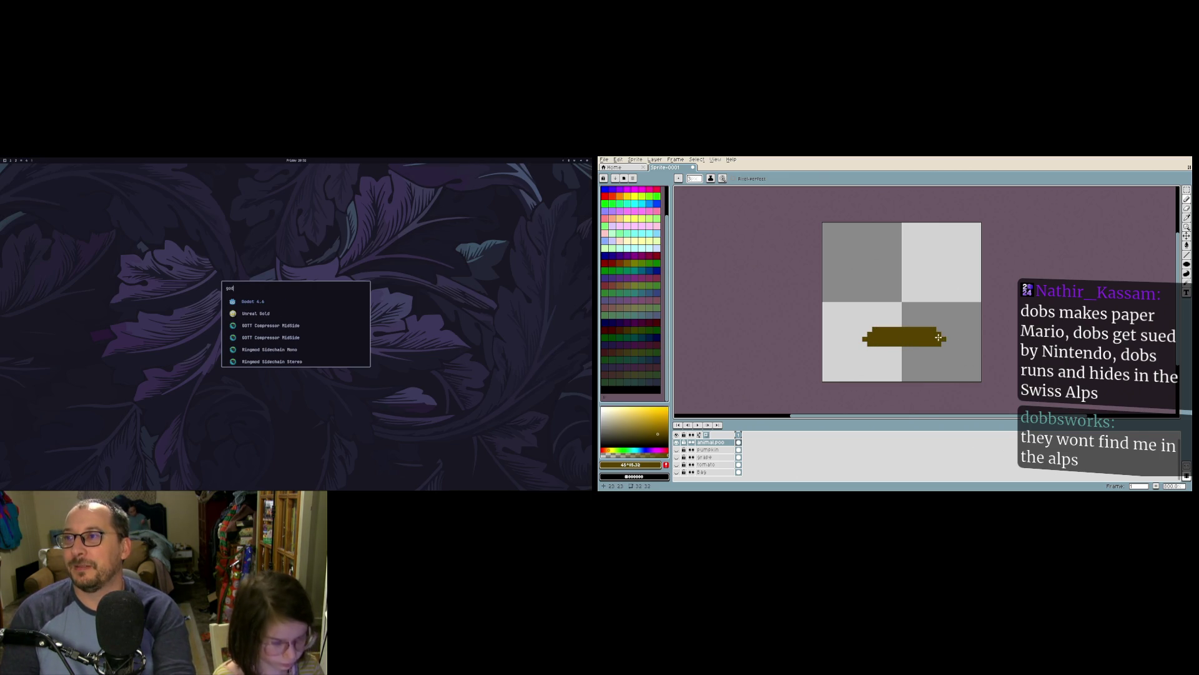
key(Return)
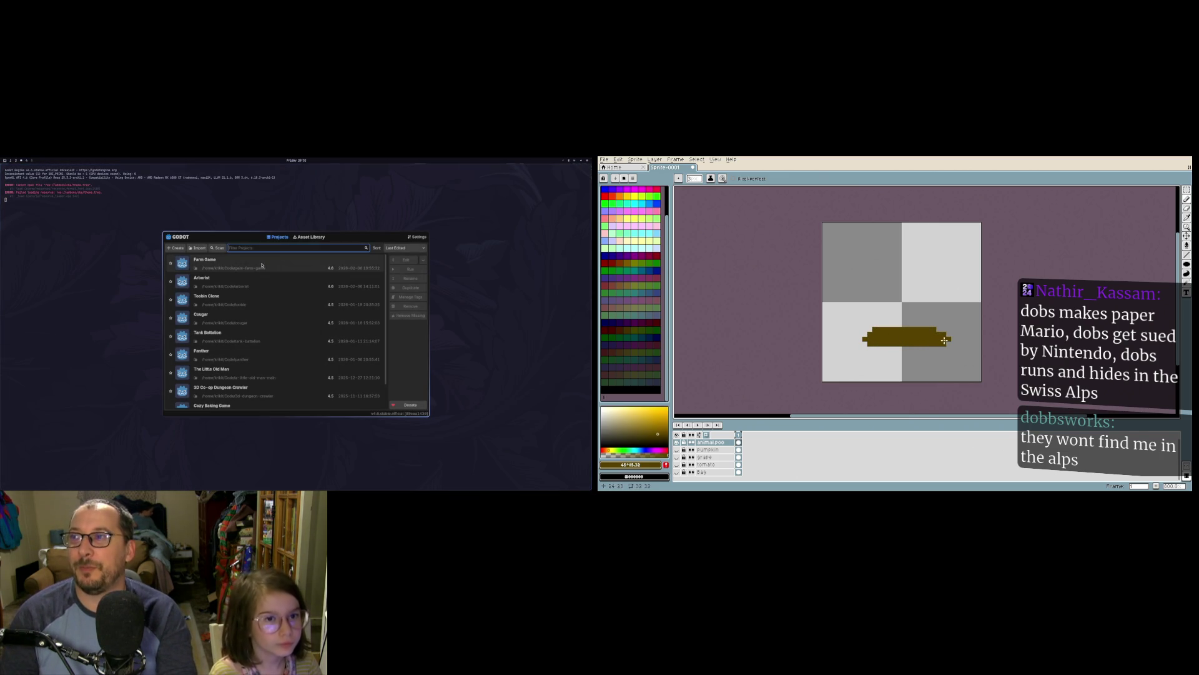
click(262, 281)
click(407, 262)
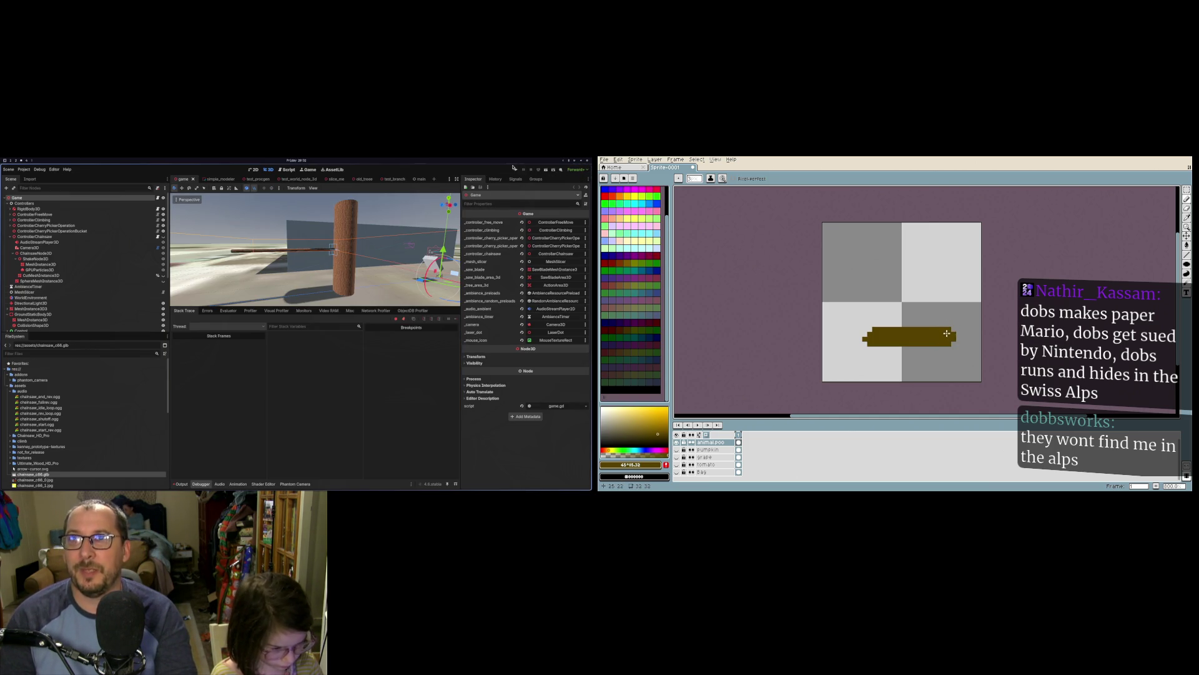
key(F5)
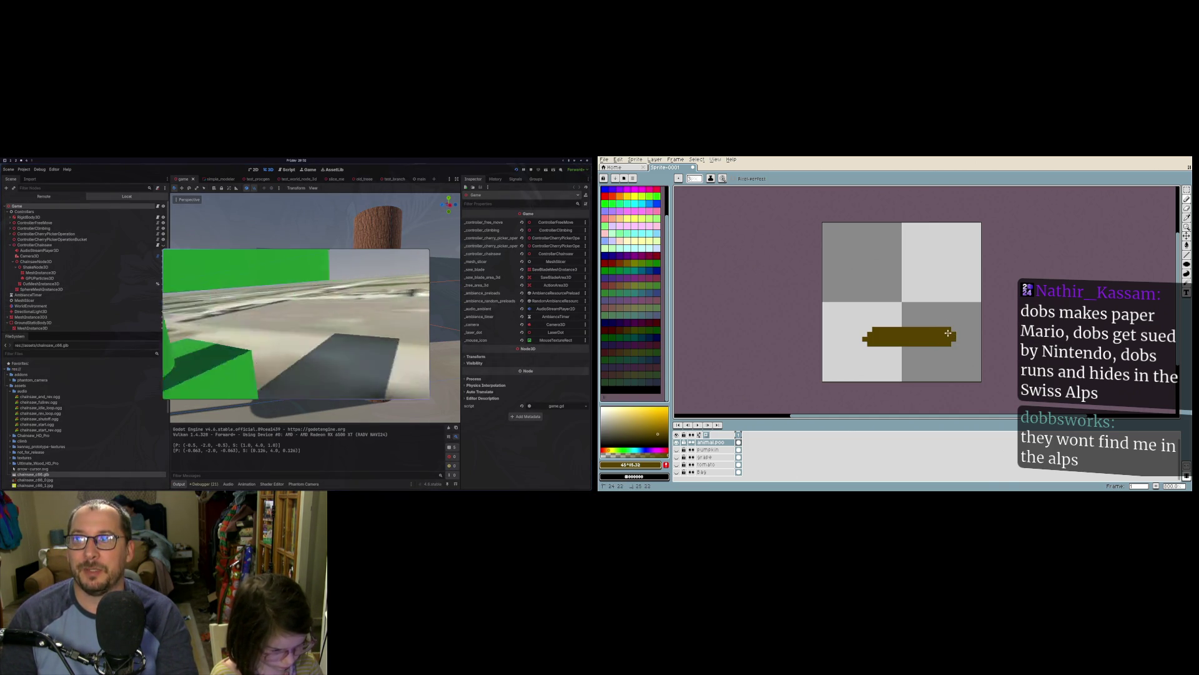
Step: Extend the brown bar's right end and add a flat bump on its top
click(958, 339)
click(894, 323)
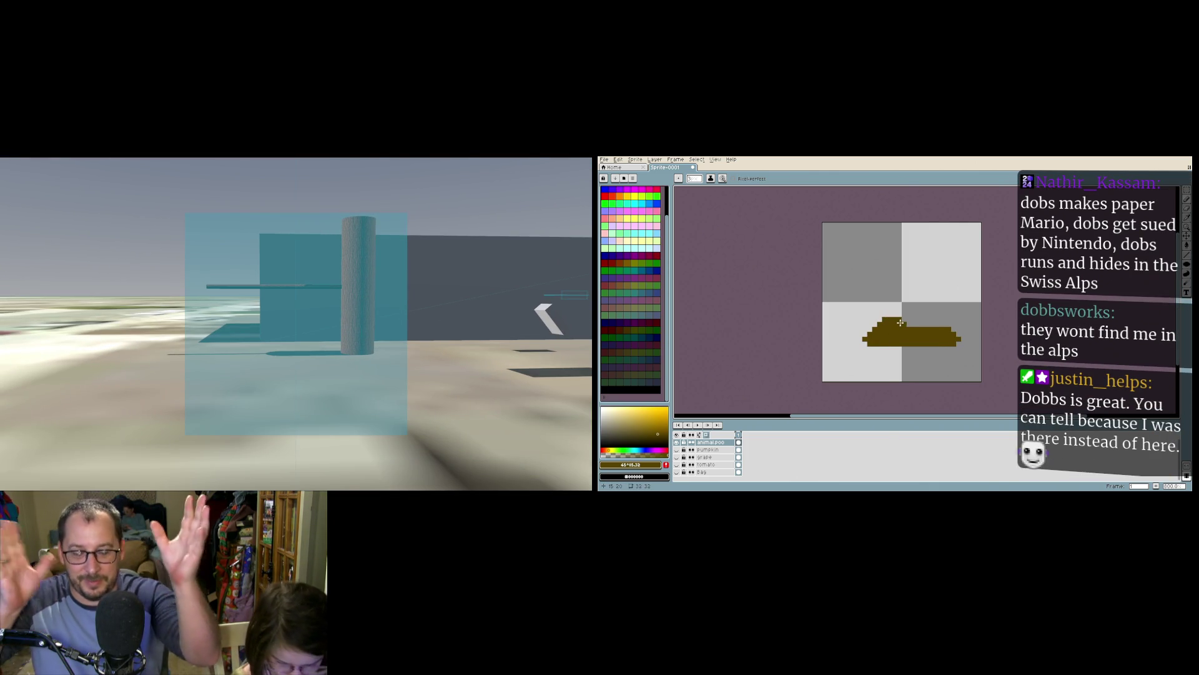
key(ctrl+z)
click(892, 323)
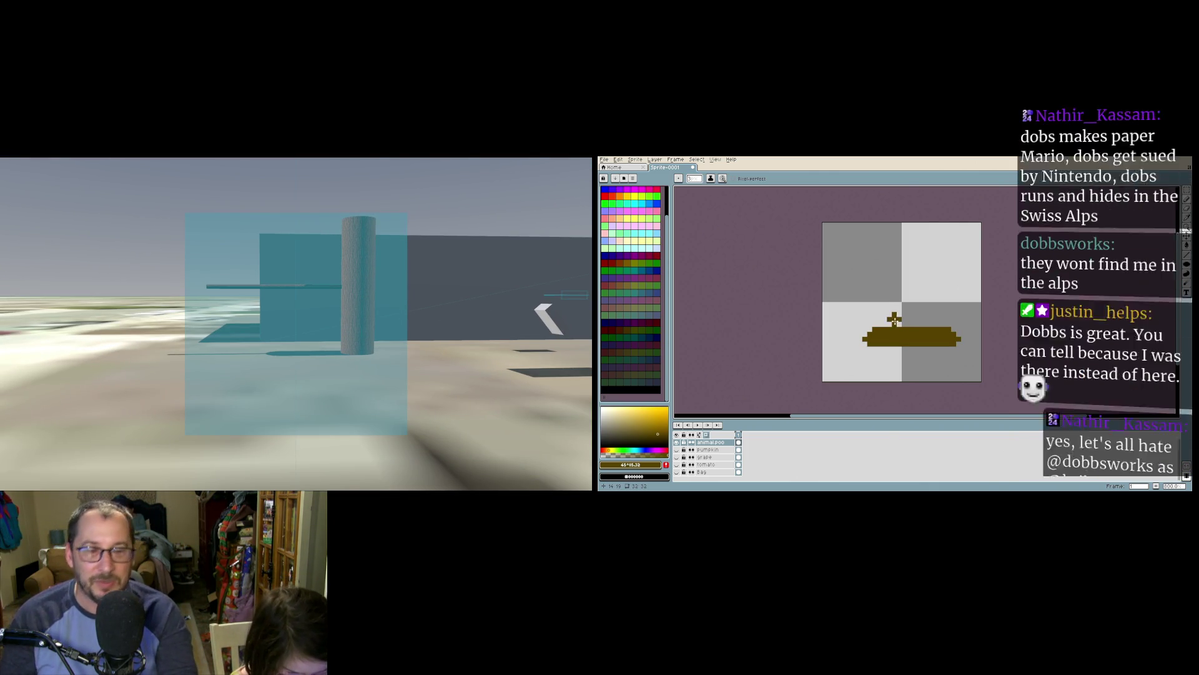
drag(893, 322, 917, 324)
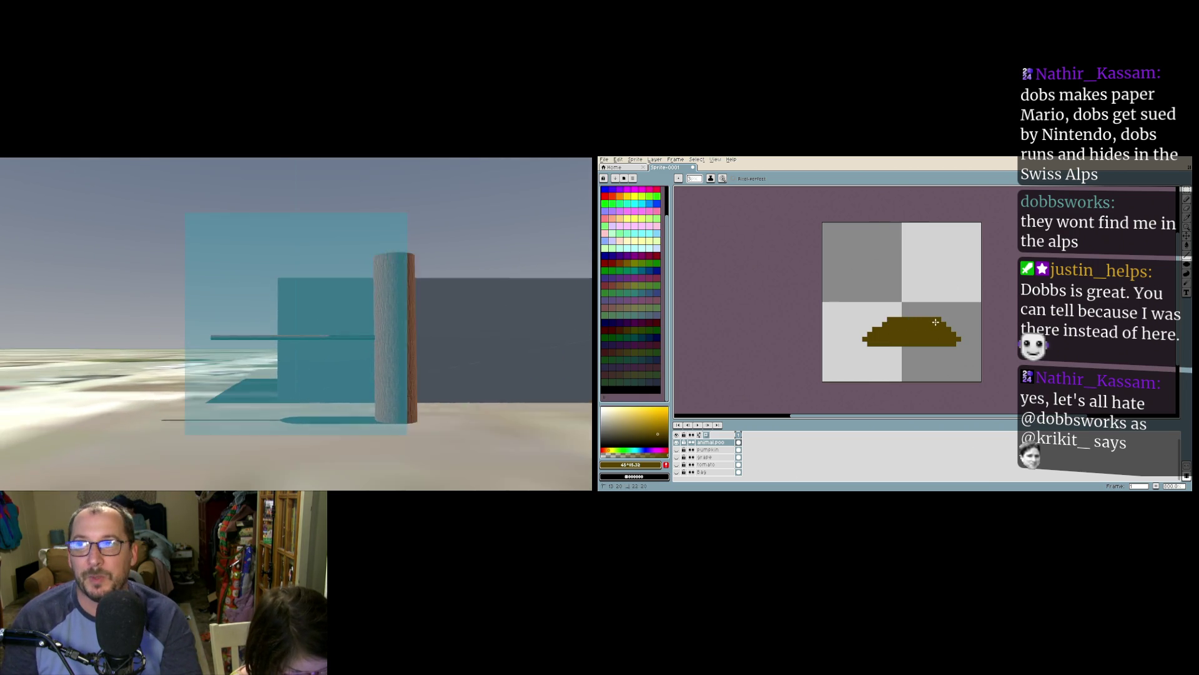
Step: Build the mound up into a tall peak with a curled tip, then stop the game
click(897, 320)
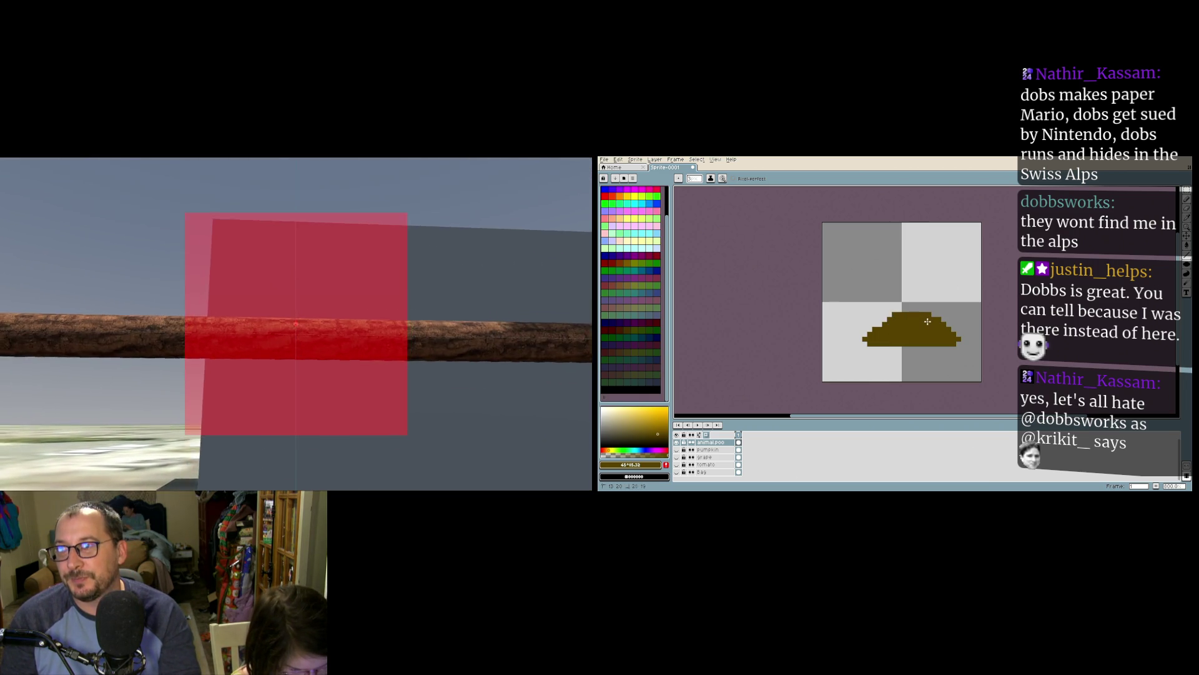
click(905, 308)
click(910, 300)
click(917, 303)
click(918, 294)
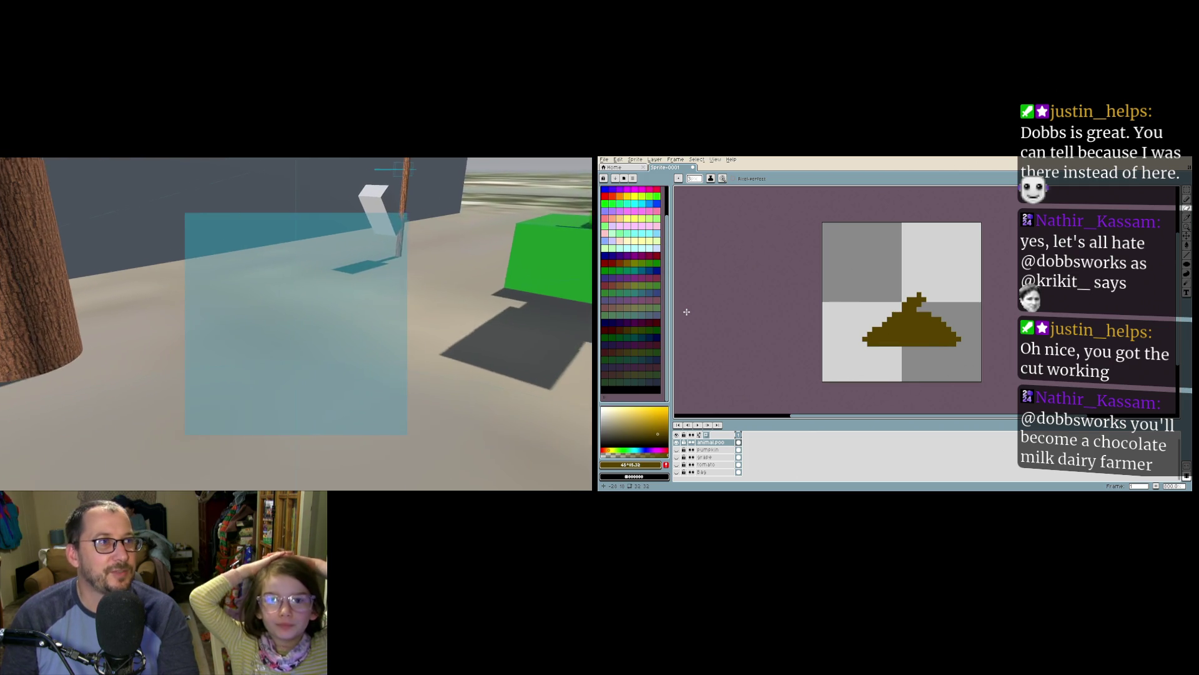
key(Escape)
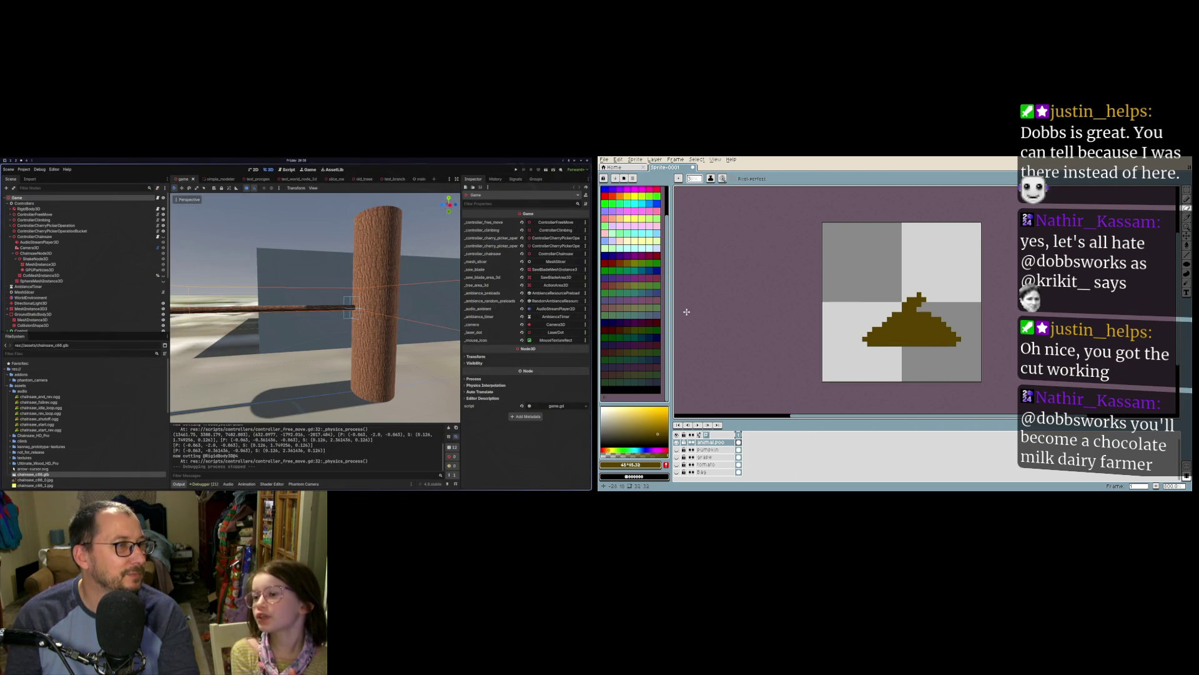
Step: Edit past the swap-file warning and close lumber.gd and controller_free_move.gd, focusing game.gd
key(super+2)
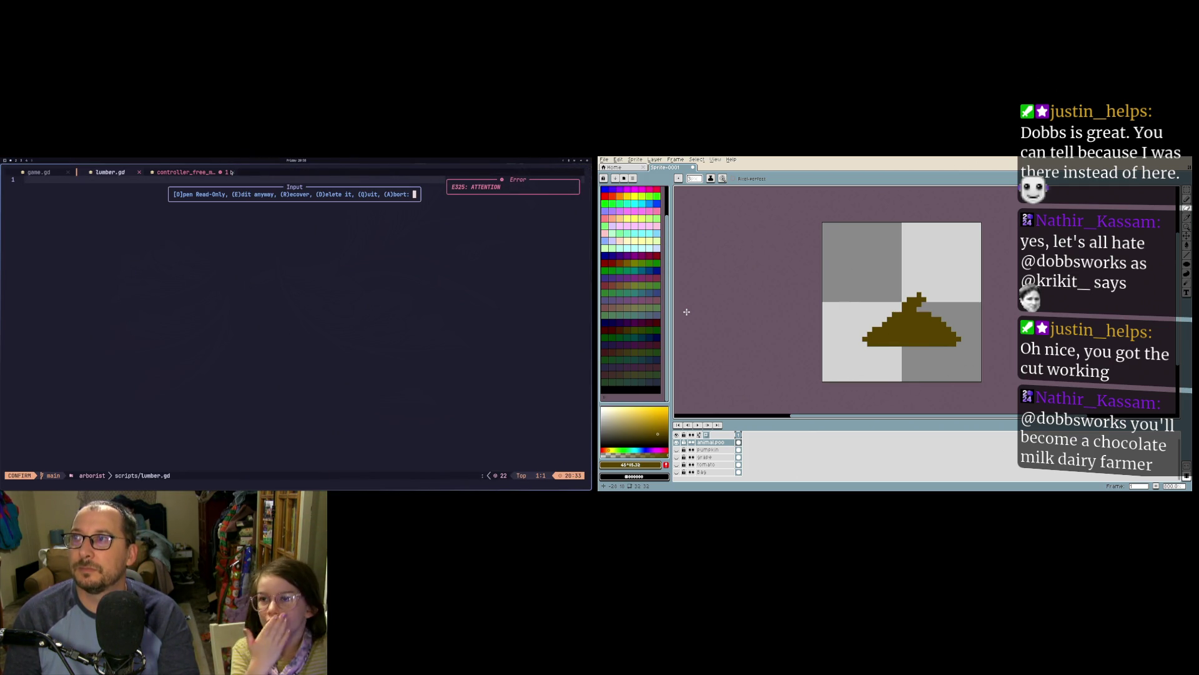
key(e)
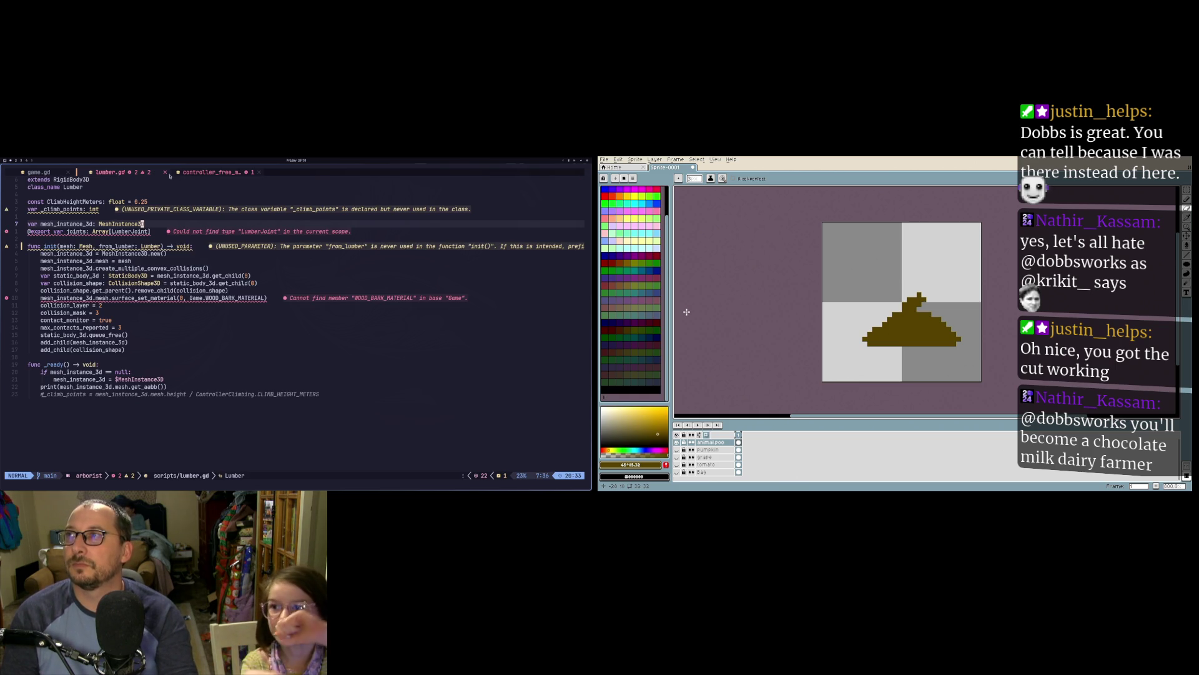
click(166, 173)
click(163, 173)
click(181, 212)
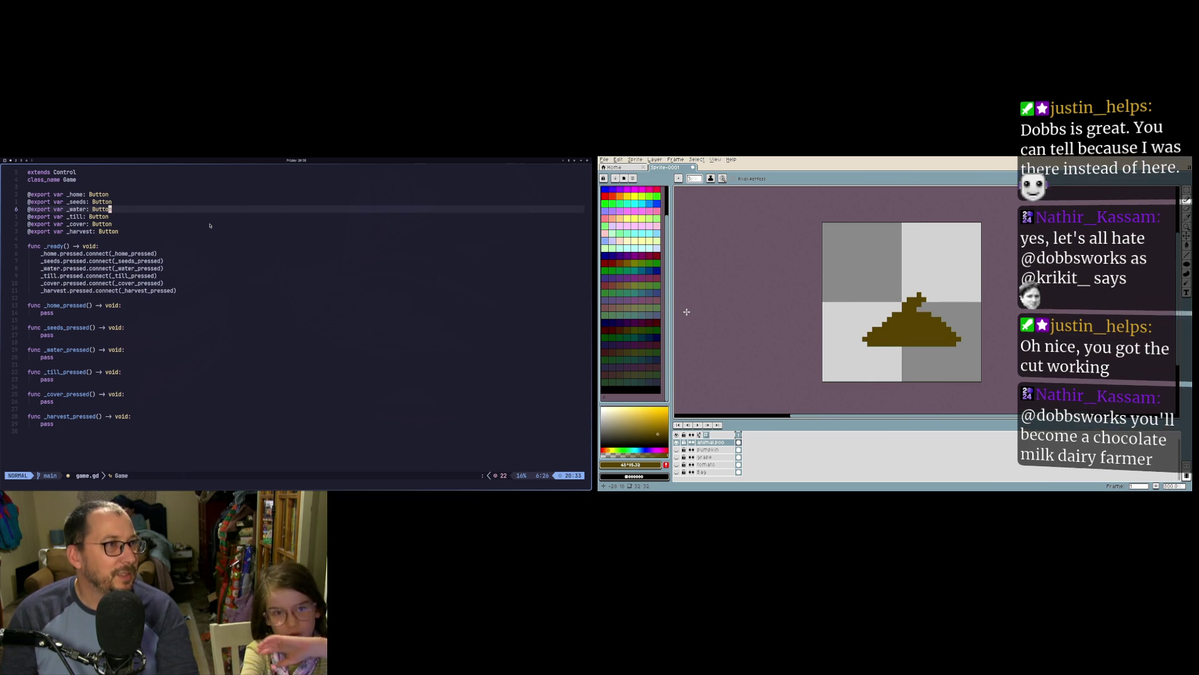
Step: Pick a darker shade of brown and adjust the brush size
key(alt+Tab)
key(alt+Tab)
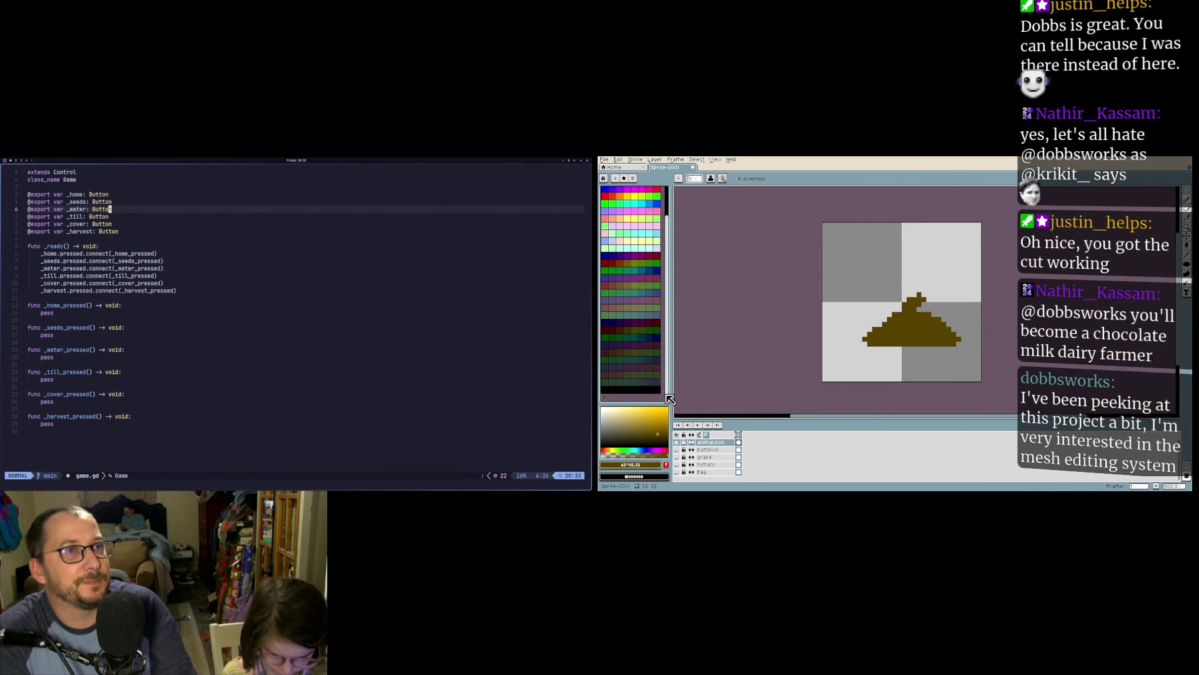
drag(661, 431, 661, 432)
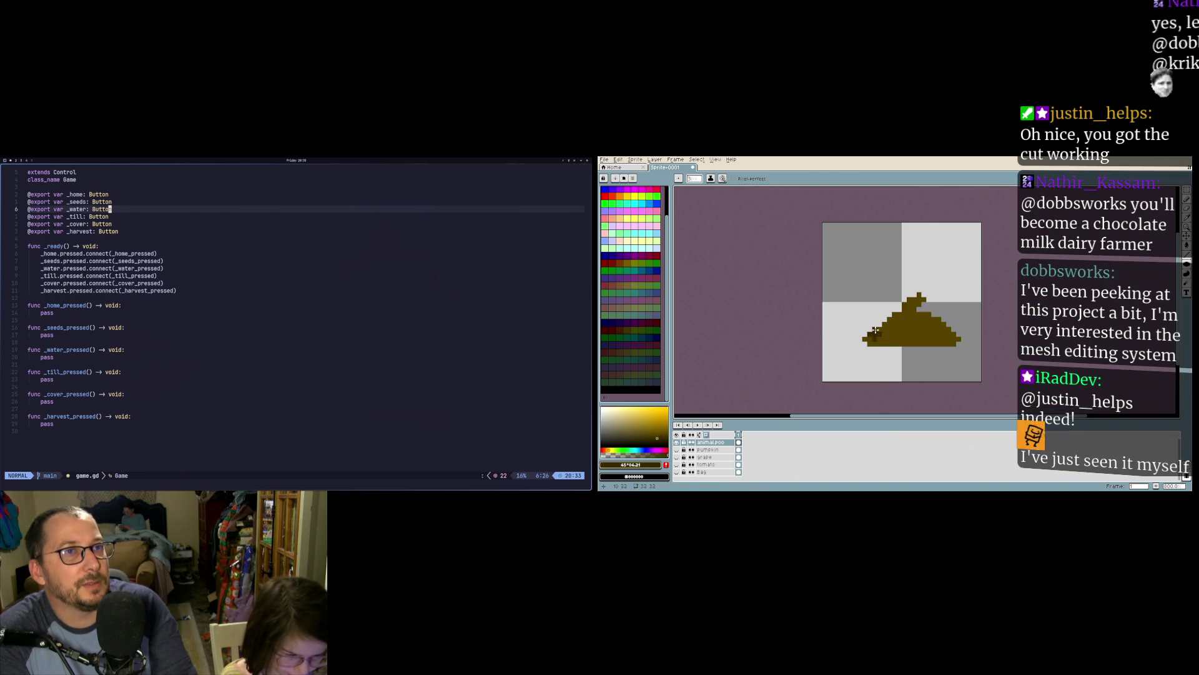
click(694, 179)
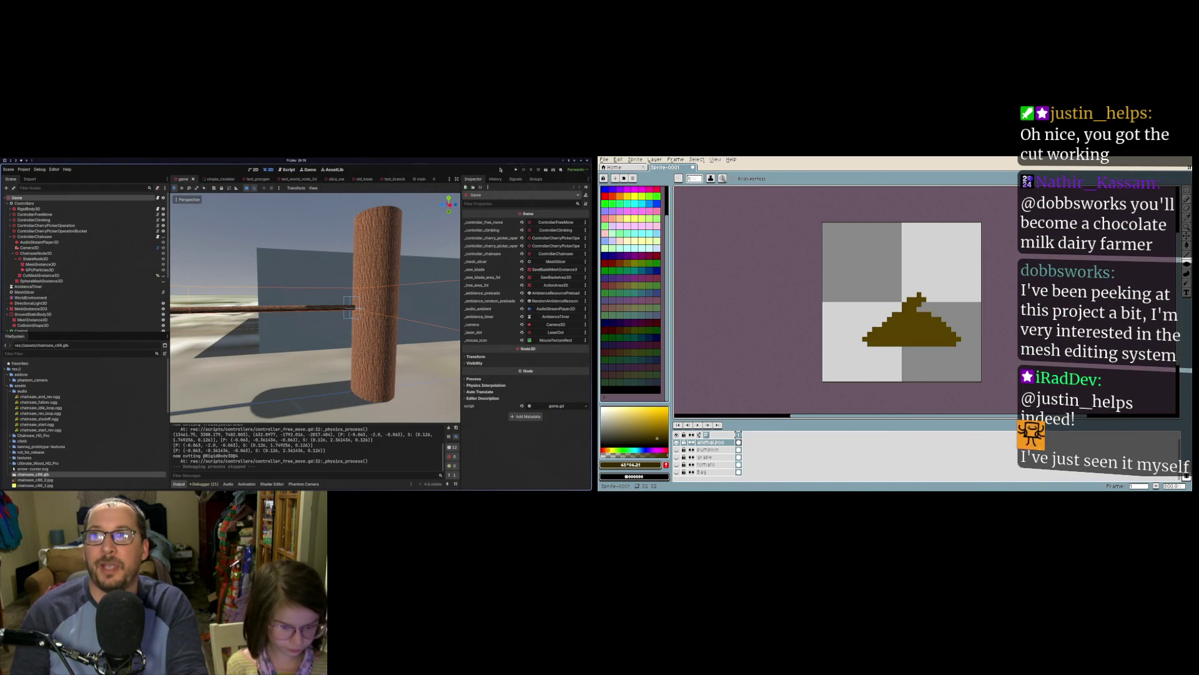
Step: Paint a darker brown shading stroke across the mound
scroll(75, 297, down, 5)
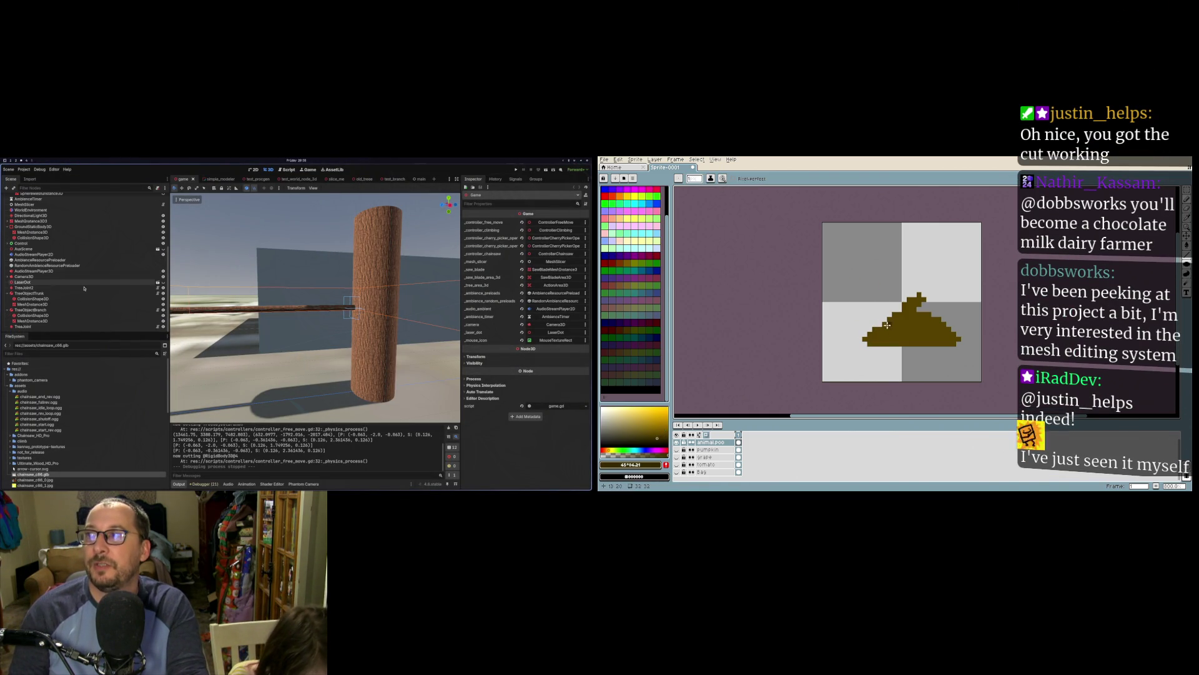
scroll(74, 296, up, 6)
drag(885, 327, 930, 329)
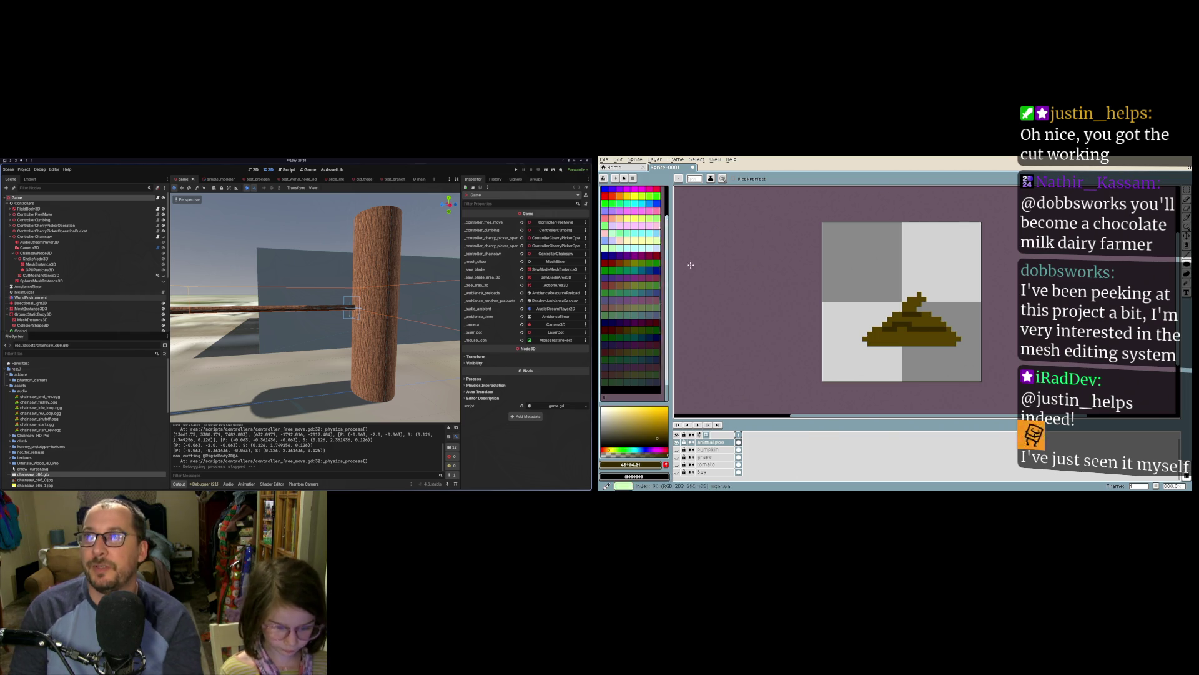
click(210, 180)
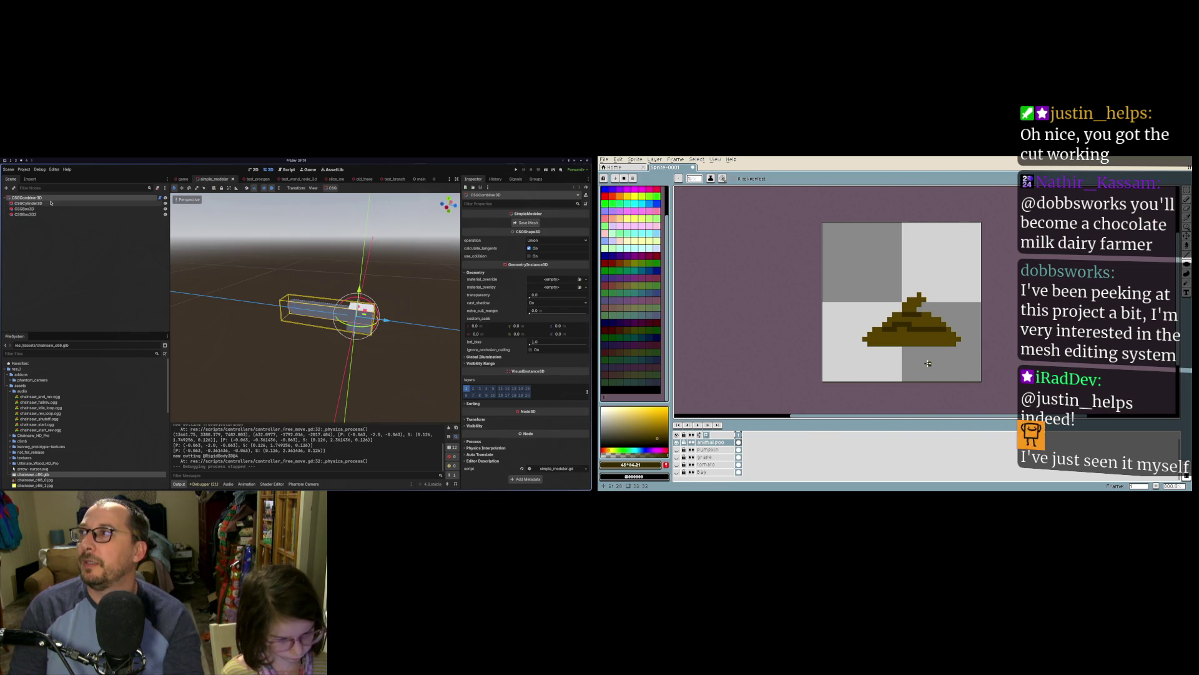
click(183, 179)
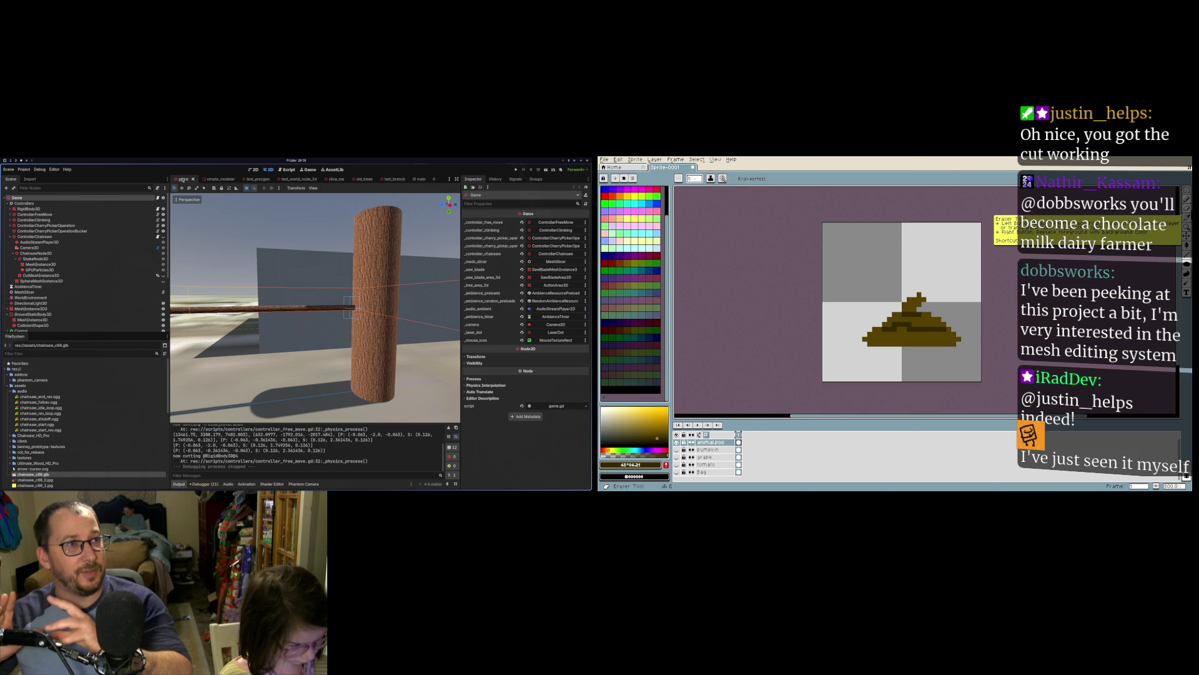
Step: Switch to the Spray tool and spray dark specks over the canvas, undoing early attempts
click(1186, 208)
mouse_move(950, 273)
mouse_down()
mouse_move(871, 282)
mouse_move(943, 249)
mouse_move(954, 313)
mouse_up()
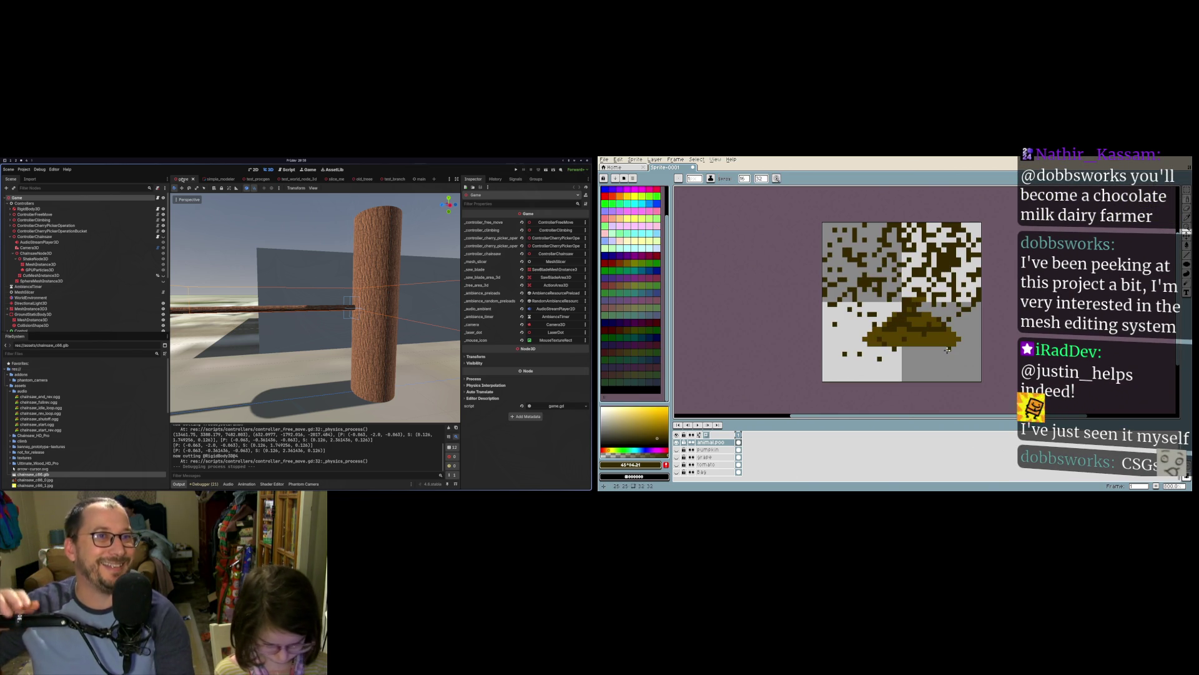
key(v)
key(ctrl+z)
key(ctrl+z)
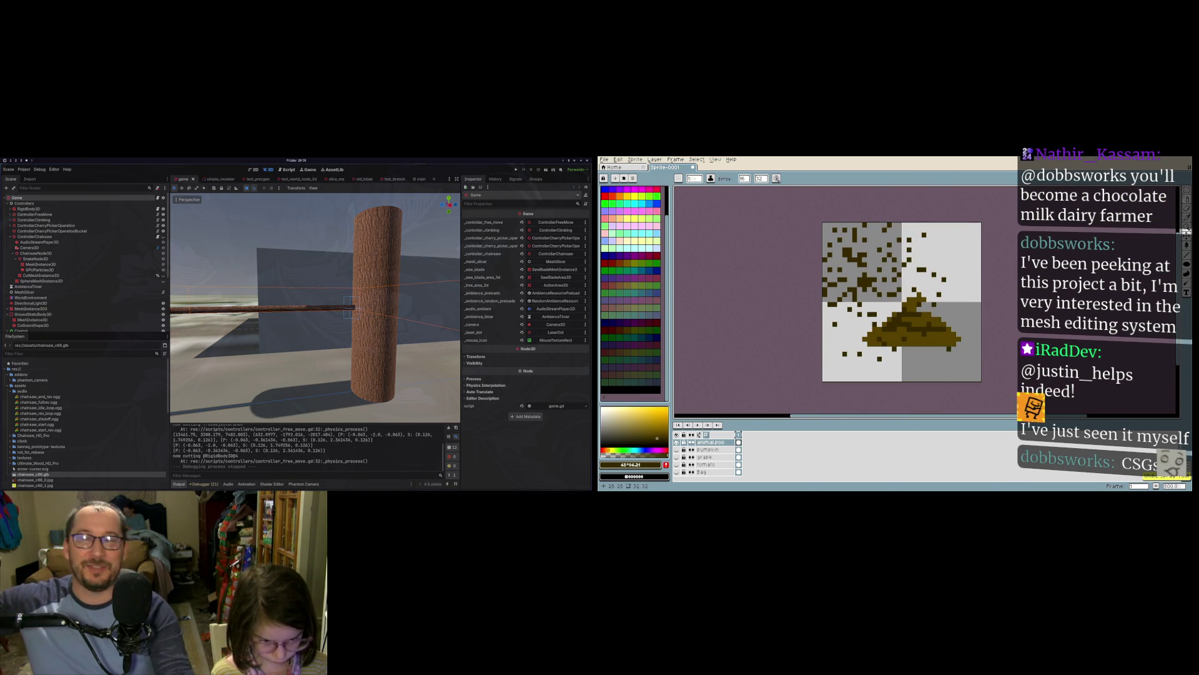
click(695, 179)
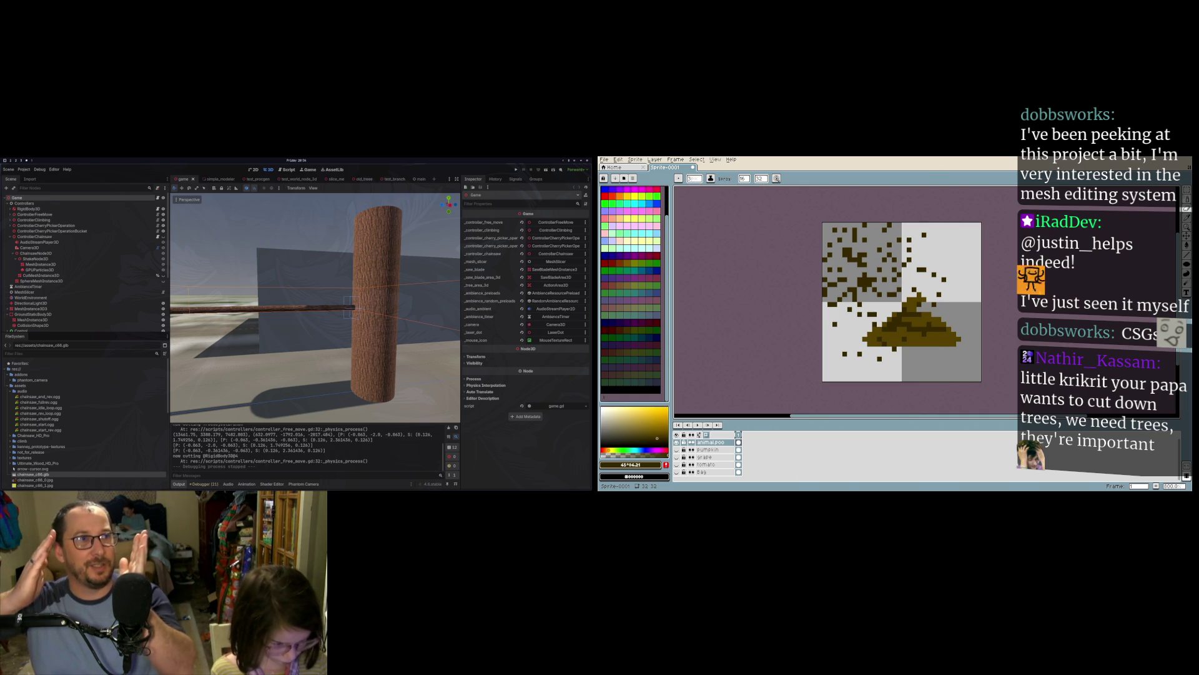
key(ctrl+z)
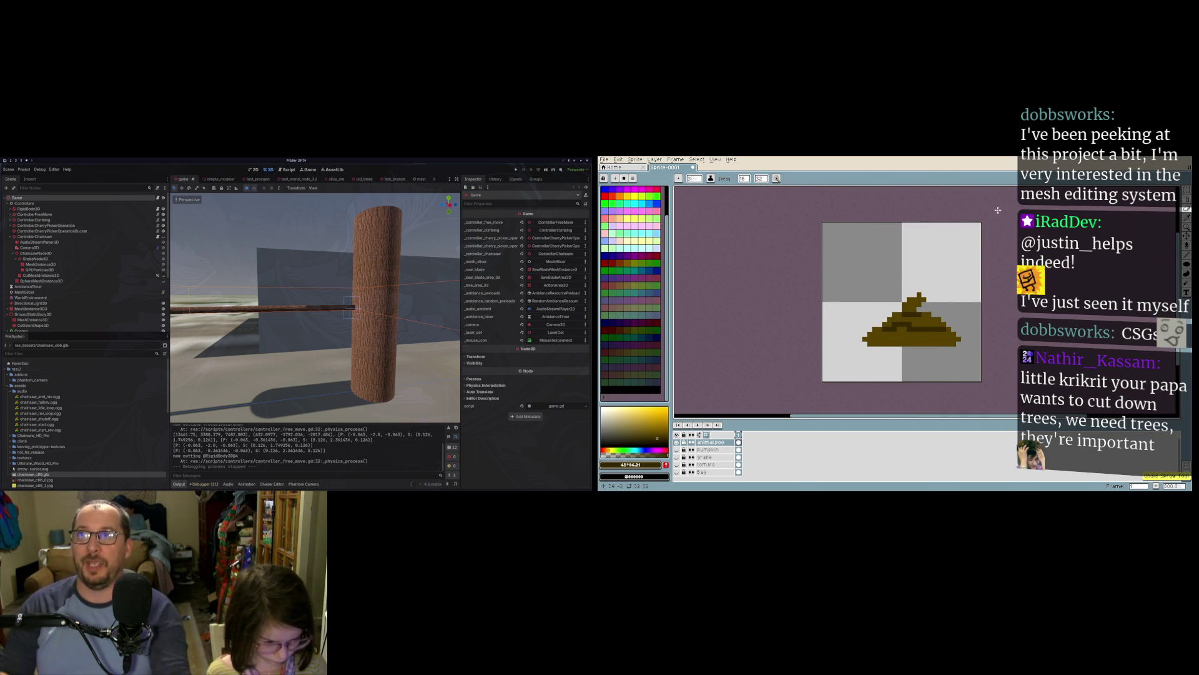
mouse_move(904, 250)
mouse_down()
mouse_move(850, 340)
mouse_move(937, 350)
mouse_move(899, 275)
mouse_move(875, 369)
mouse_move(978, 346)
mouse_up()
Step: Try broad dark-brown strokes with a new brush size, then undo them
click(212, 179)
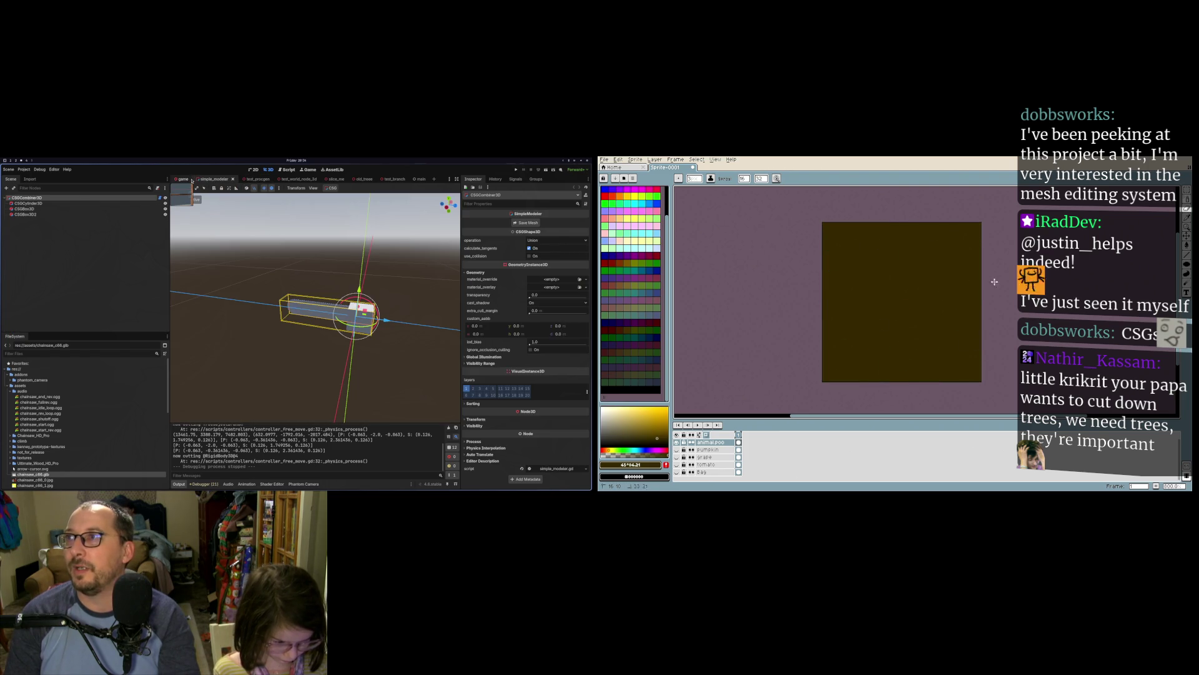
key(ctrl+z)
key(ctrl+z)
key(ctrl+z)
key(ctrl+z)
key(ctrl+z)
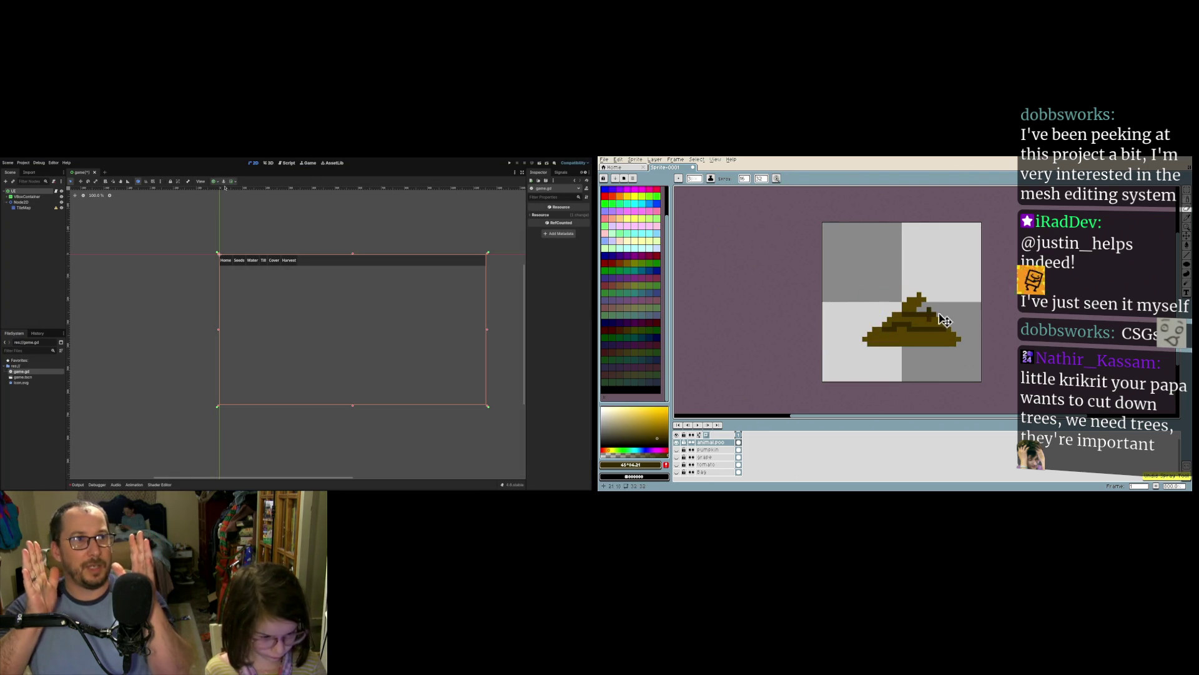
click(695, 178)
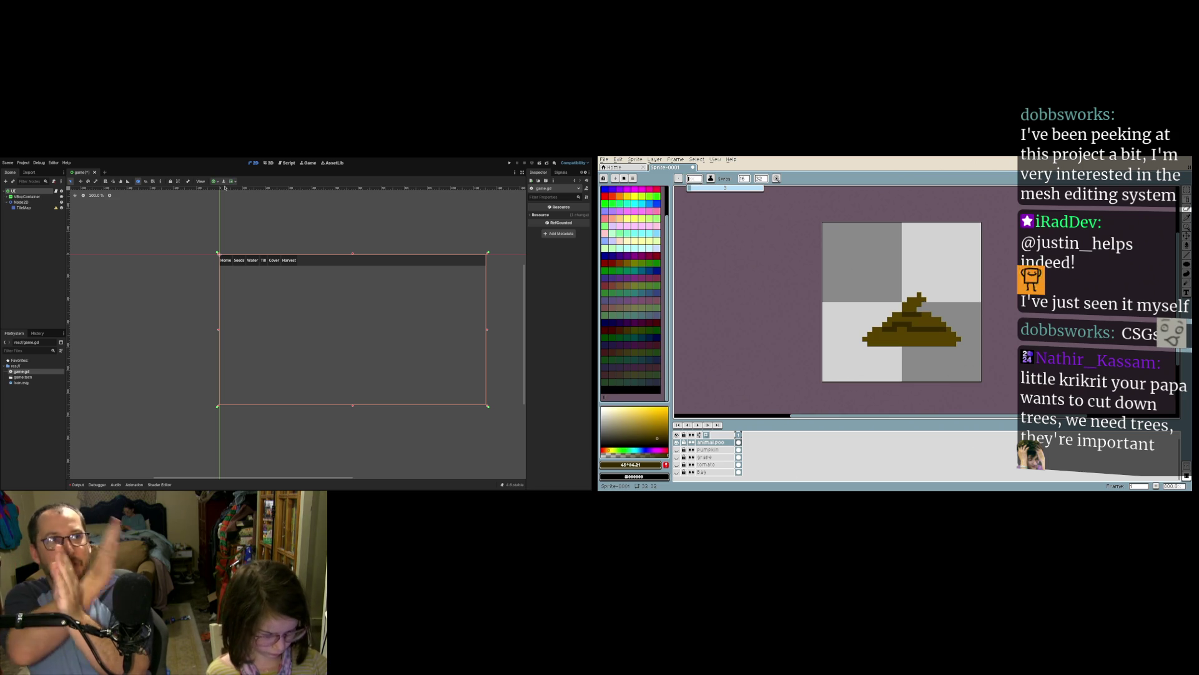
key(Return)
mouse_move(852, 255)
mouse_down()
mouse_move(961, 281)
mouse_move(888, 244)
mouse_move(862, 350)
mouse_move(937, 325)
mouse_move(868, 341)
mouse_move(968, 367)
mouse_move(975, 232)
mouse_up()
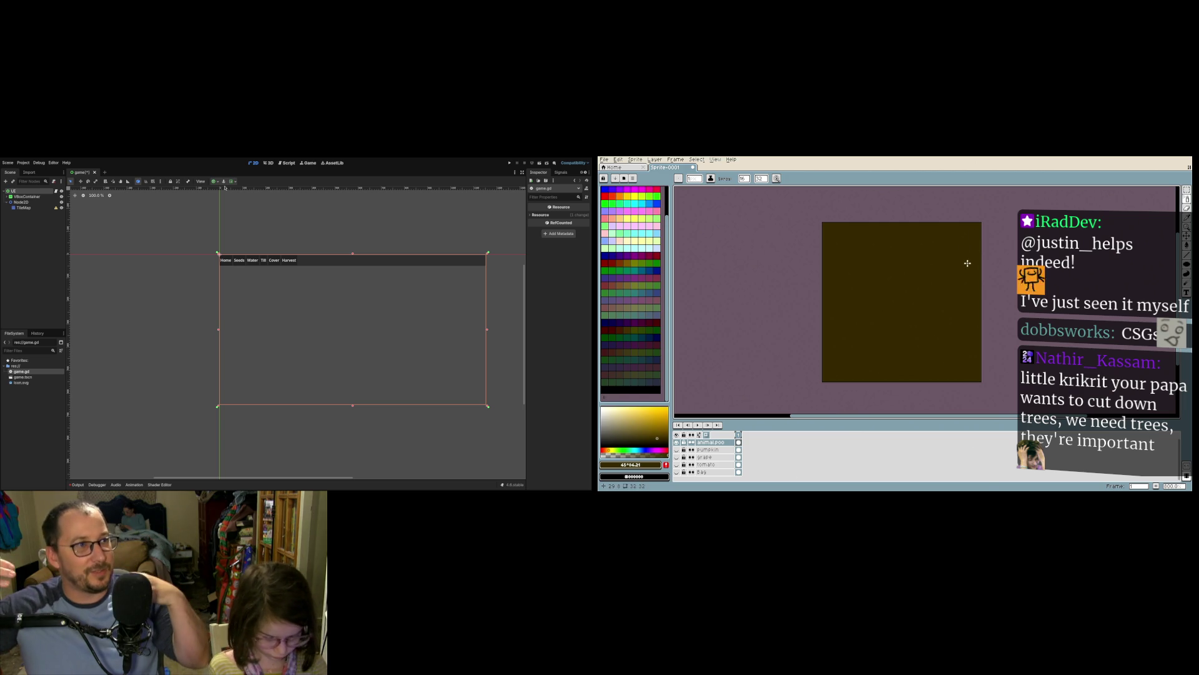
key(ctrl+z)
Step: Spray dark-brown specks across the tile's upper area and upper-left quarter
drag(864, 270, 953, 281)
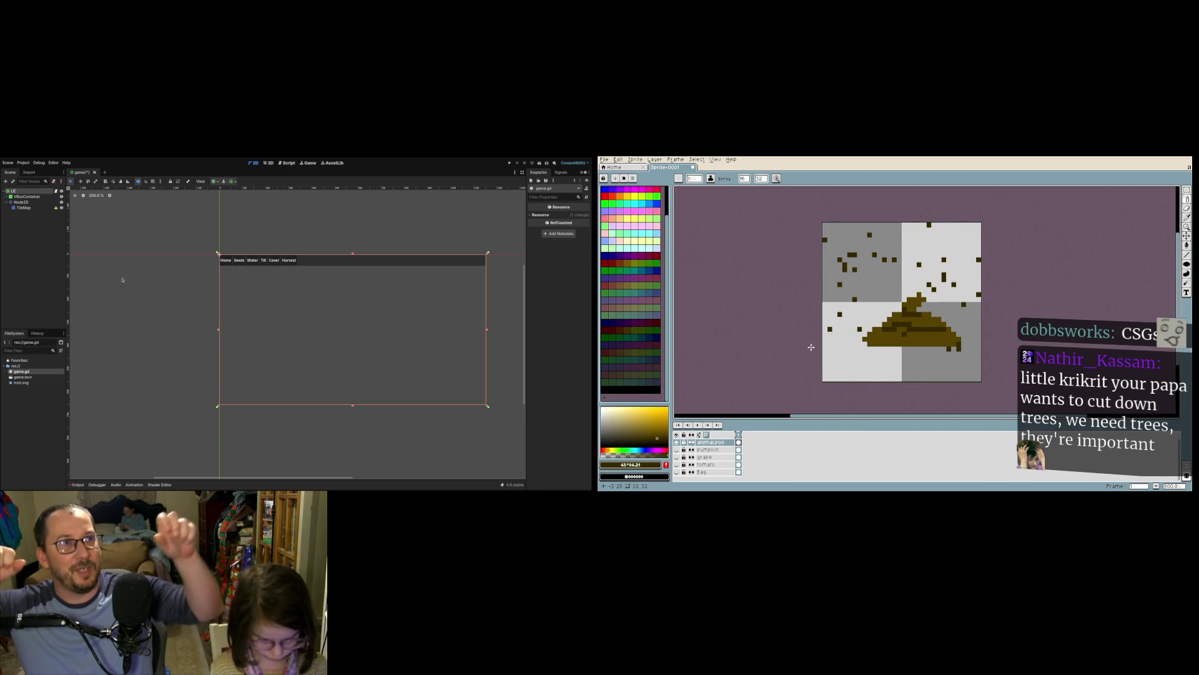
key(v)
key(ctrl+z)
key(shift+b)
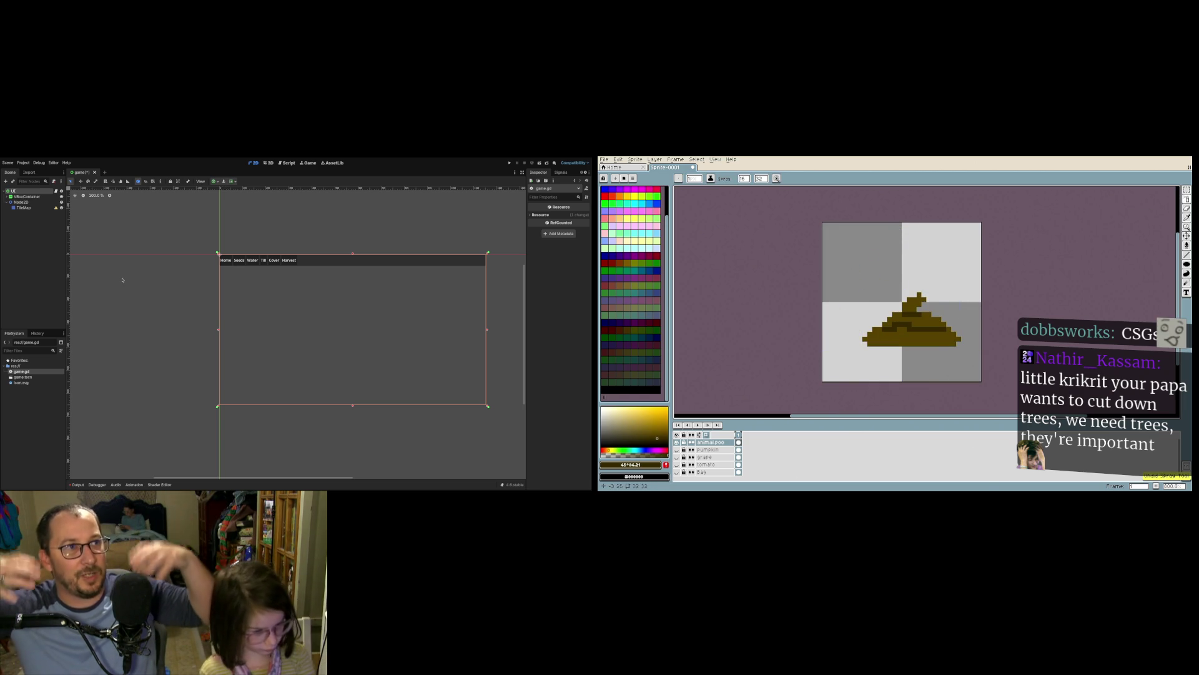
mouse_move(874, 249)
mouse_down()
mouse_move(856, 245)
mouse_move(952, 265)
mouse_move(919, 280)
mouse_up()
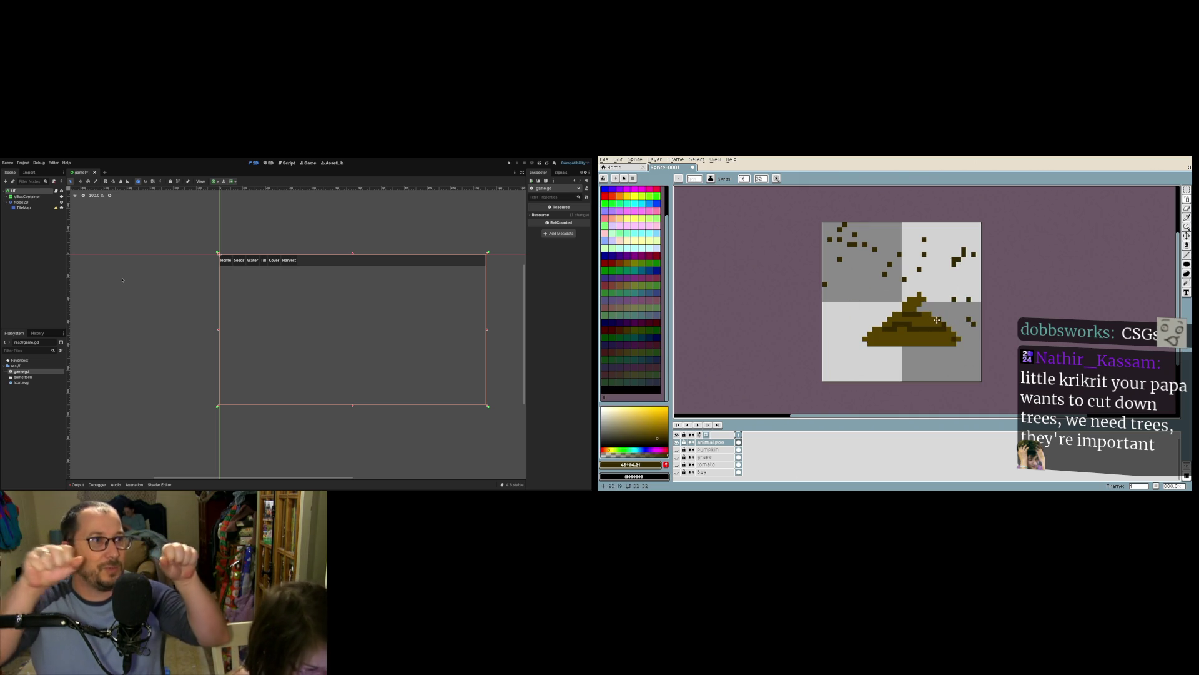
drag(844, 283, 854, 297)
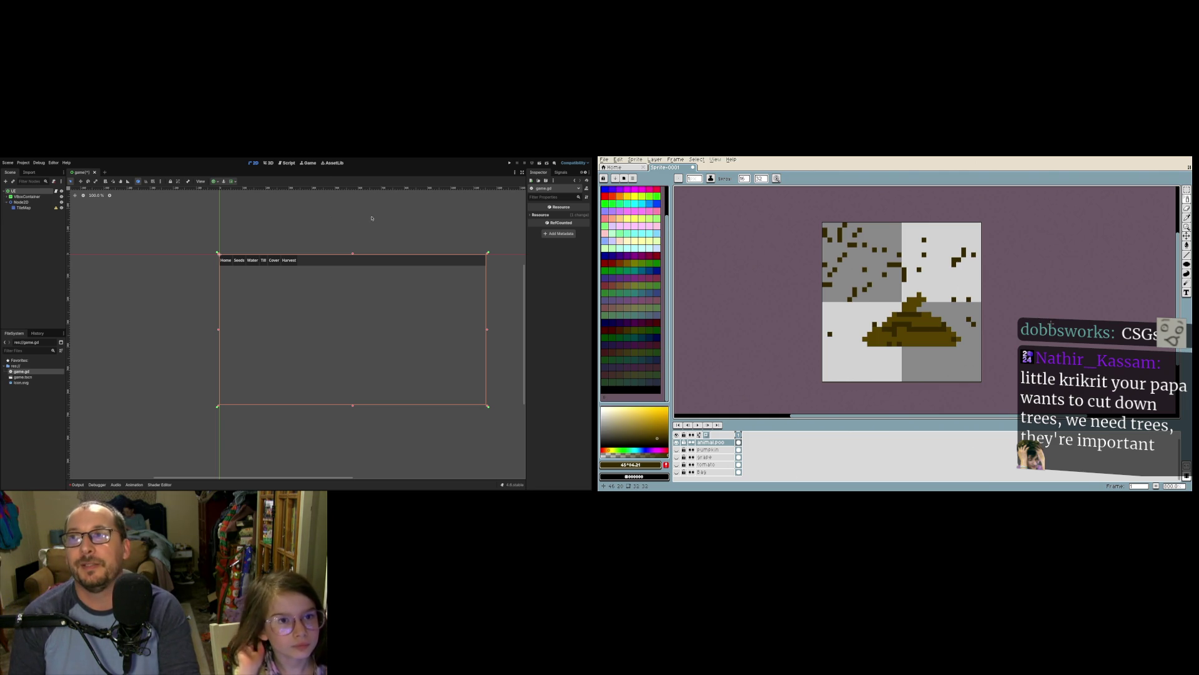
key(alt+Tab)
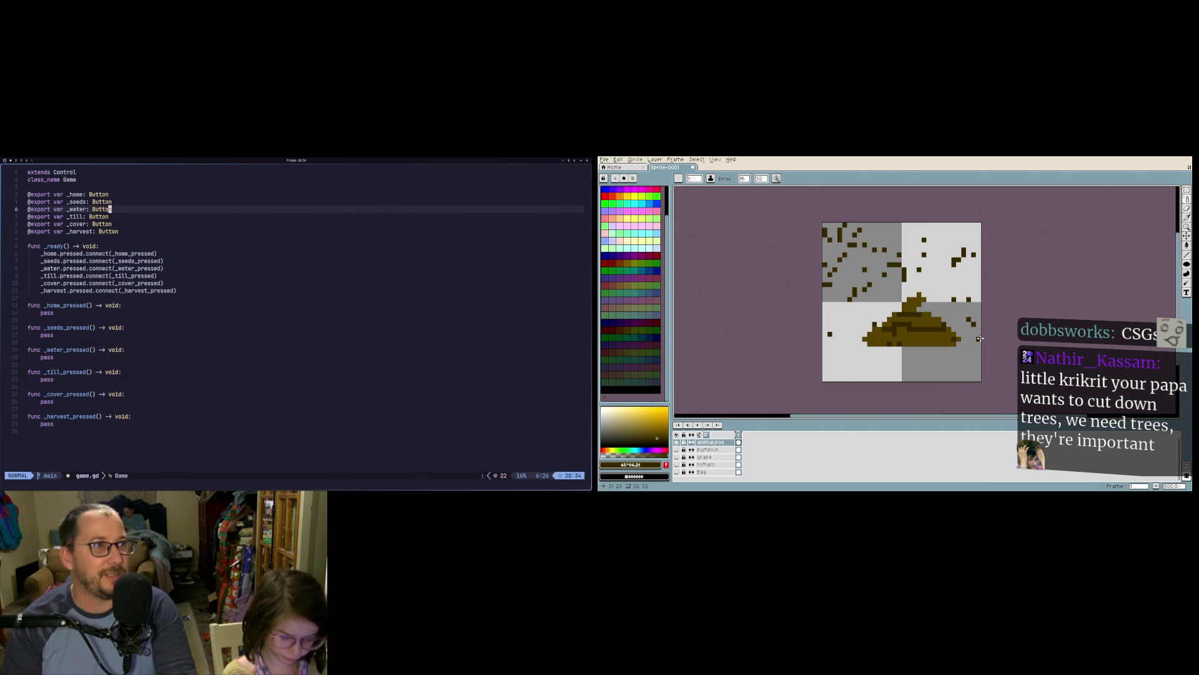
Step: Undo the sprayed specks and switch to the Pencil with a black colour
key(ctrl+z)
key(ctrl+z)
key(ctrl+z)
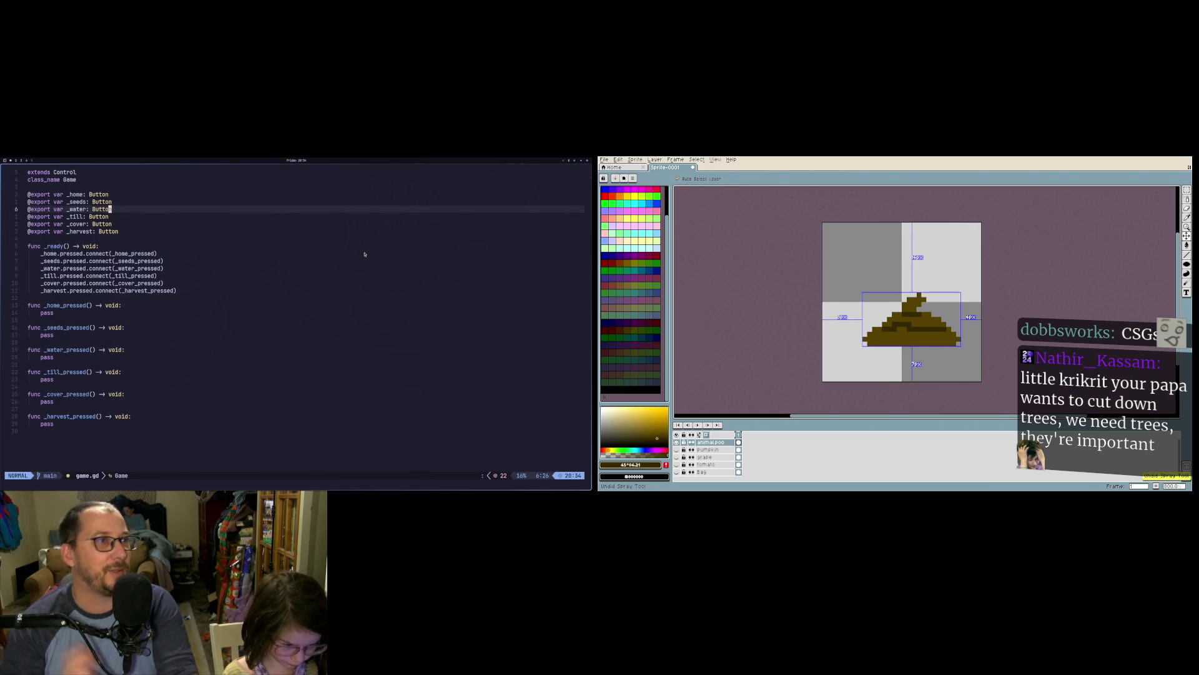
key(ctrl+z)
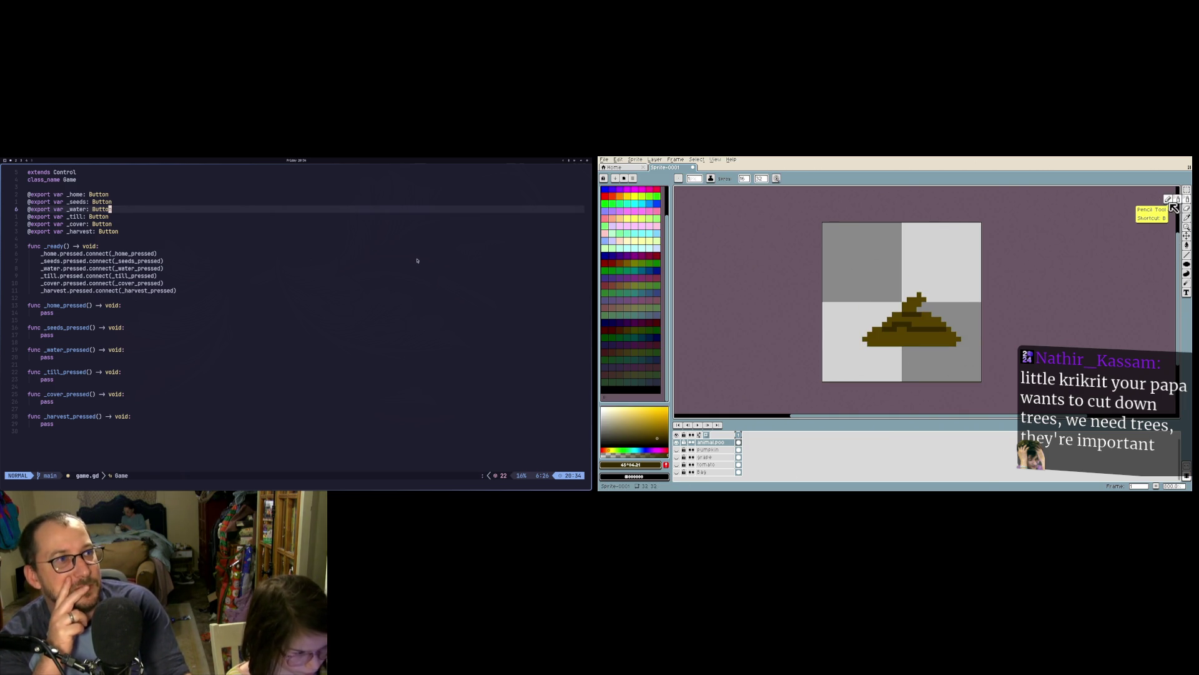
click(1186, 199)
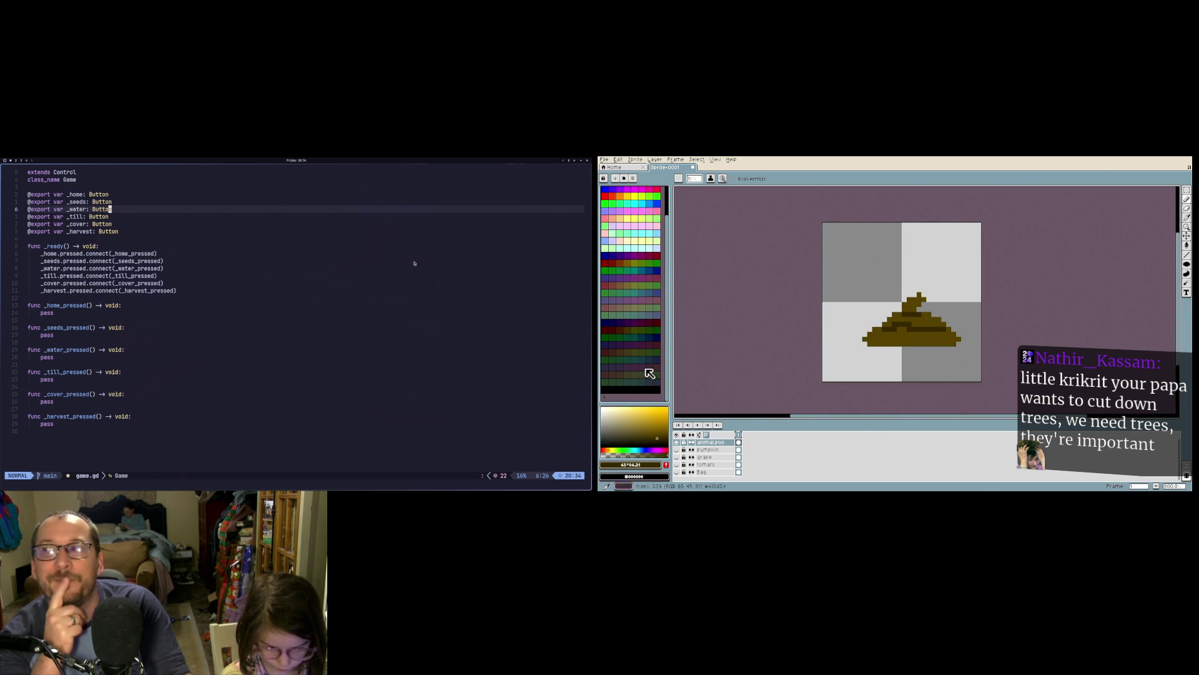
click(657, 443)
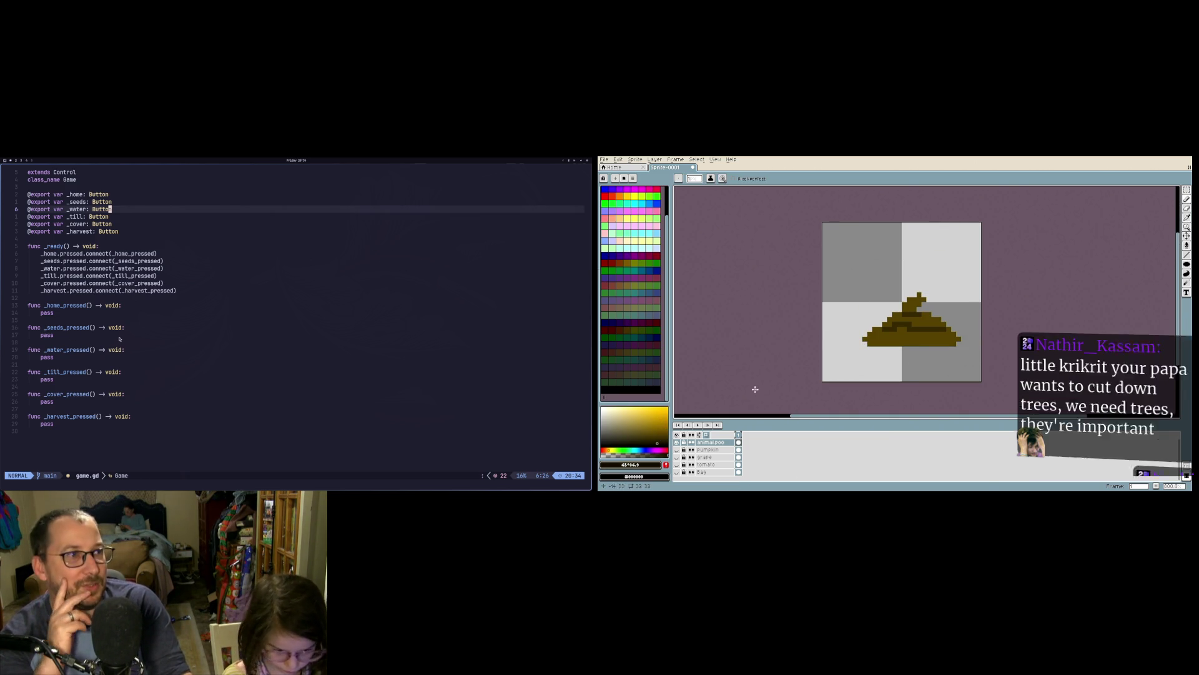
Step: Draw three wavy stink lines above the pile, redrawing the third on the right
mouse_move(875, 299)
mouse_down()
mouse_move(867, 248)
mouse_move(843, 235)
mouse_up()
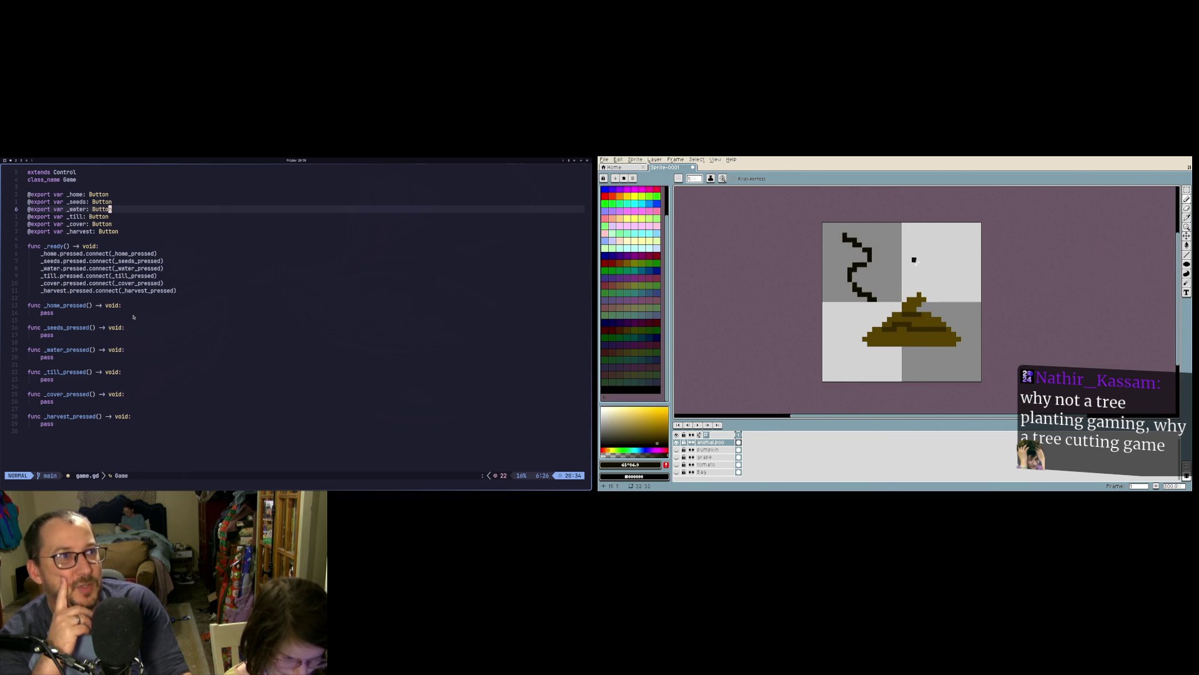
mouse_move(910, 283)
mouse_down()
mouse_move(893, 255)
mouse_move(900, 222)
mouse_up()
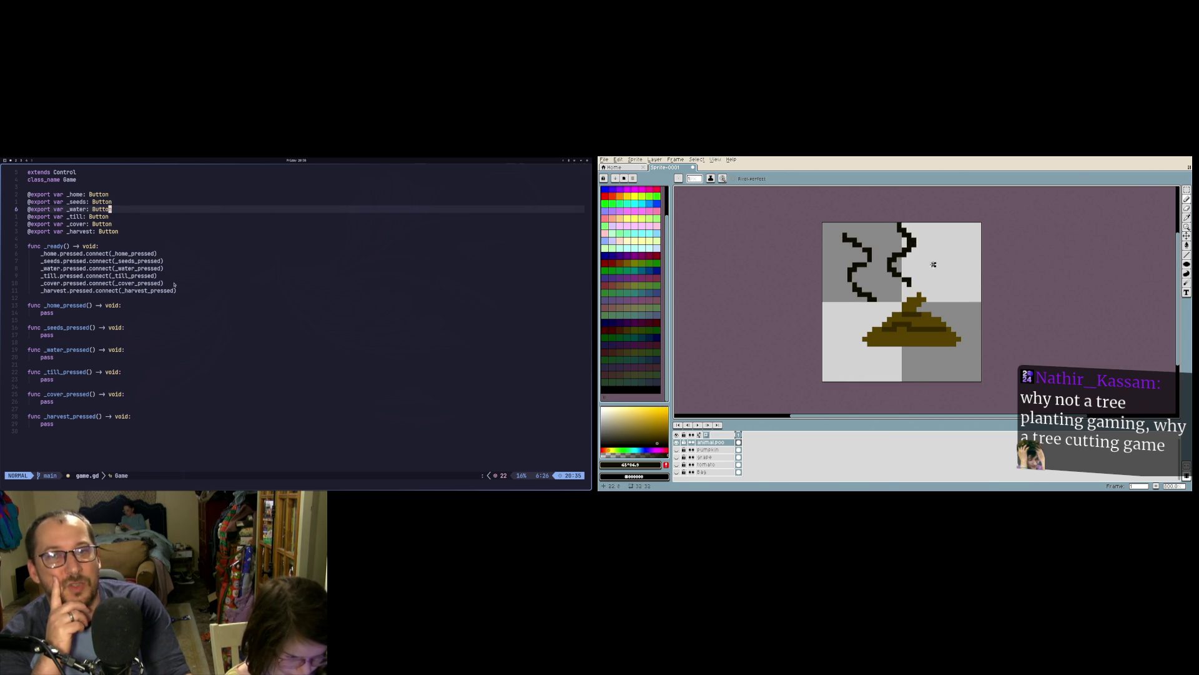
mouse_move(929, 284)
mouse_down()
mouse_move(949, 286)
mouse_move(930, 244)
mouse_move(948, 235)
mouse_up()
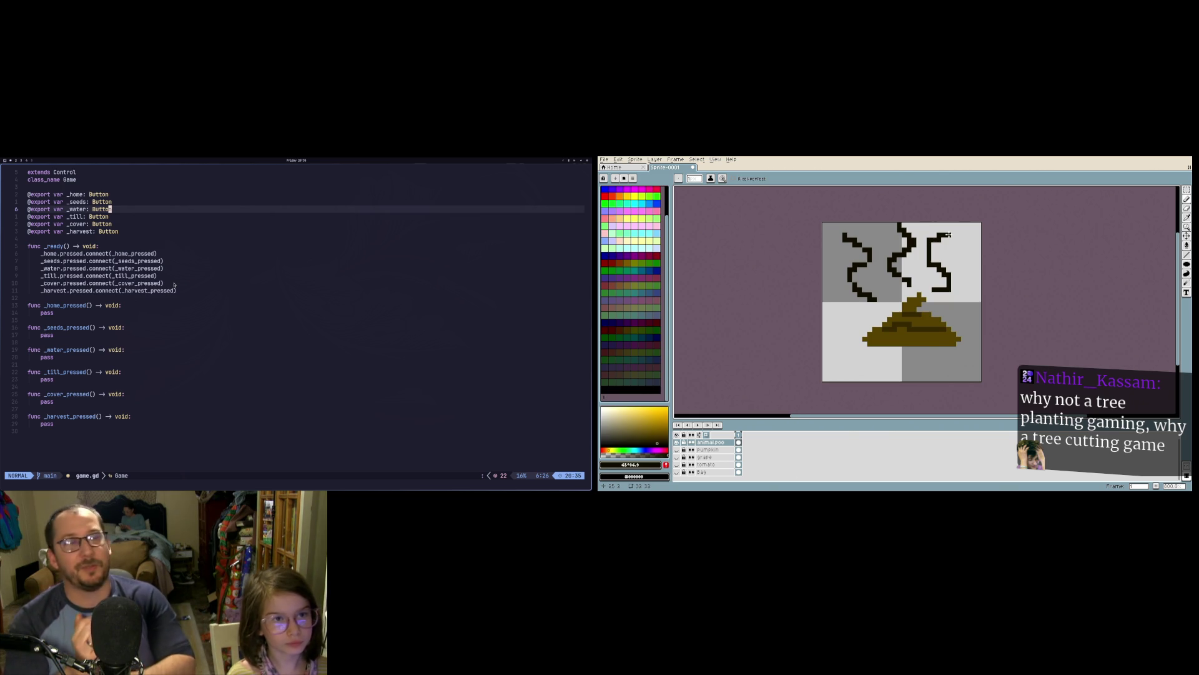
key(ctrl+z)
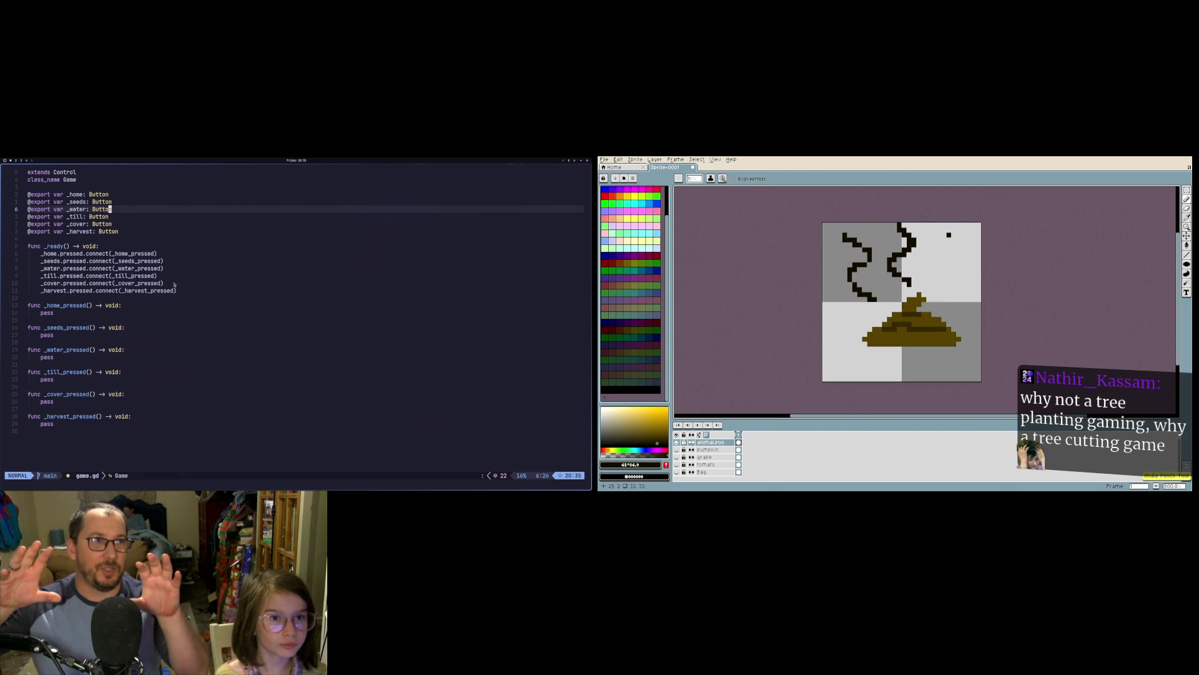
mouse_move(949, 280)
mouse_down()
mouse_move(932, 261)
mouse_move(954, 229)
mouse_up()
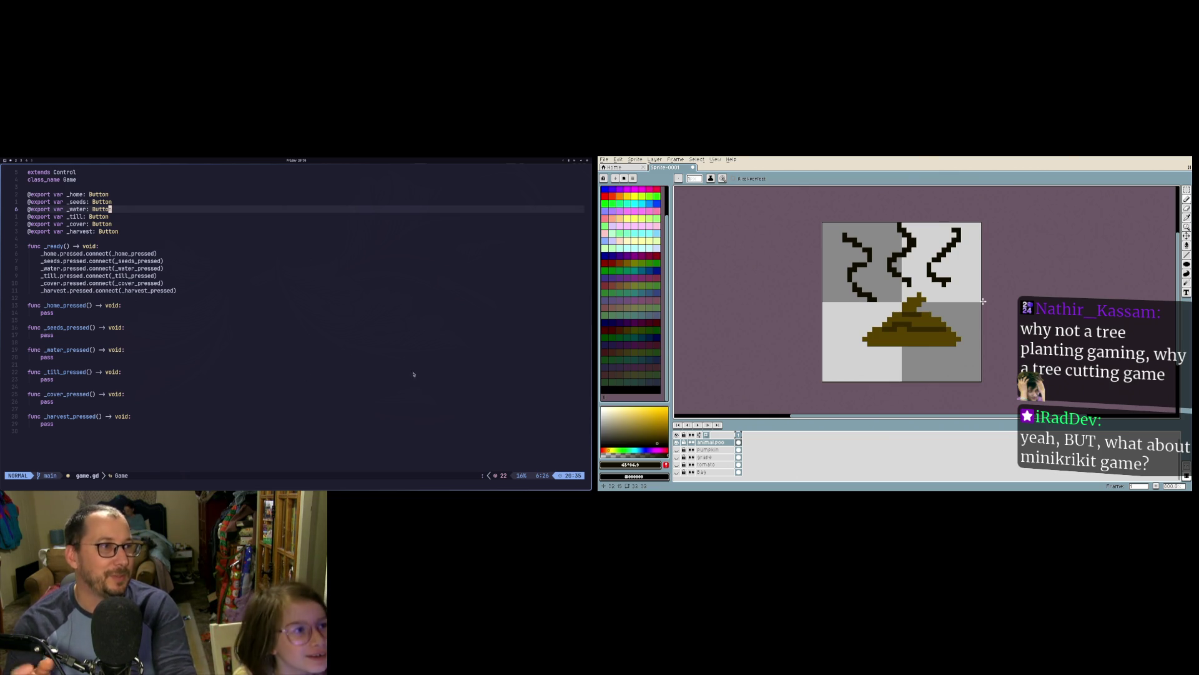
Step: Pick bright yellow (#ffc000) as the drawing colour in the colour picker
click(235, 354)
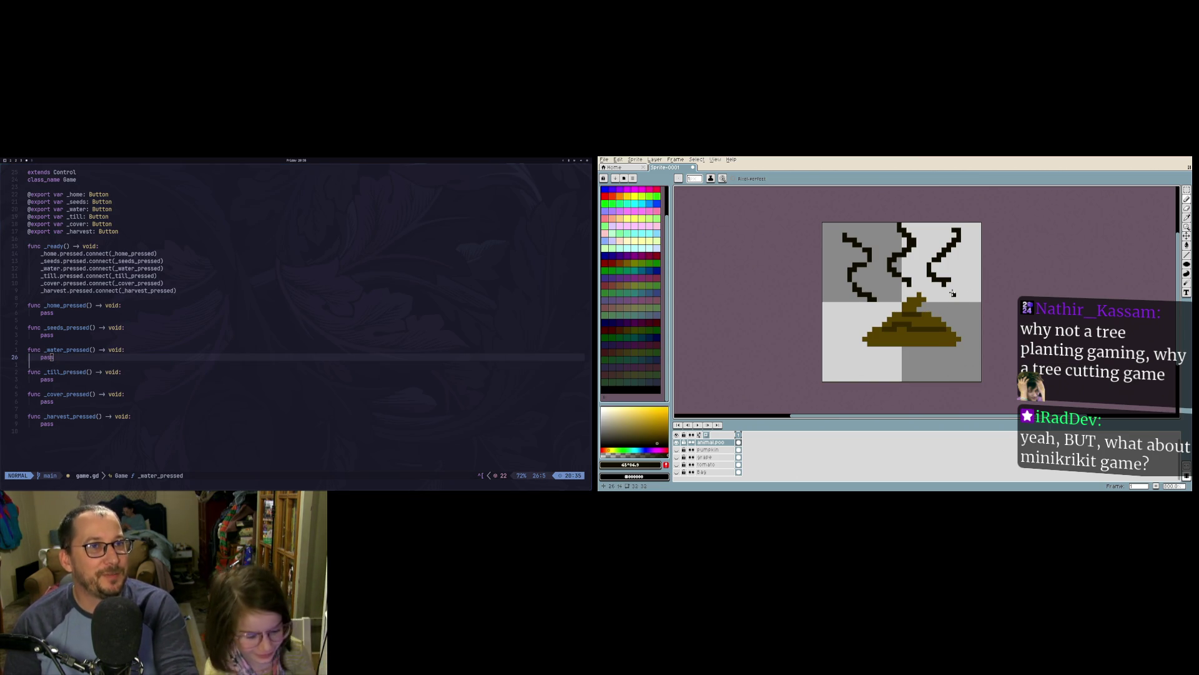
drag(632, 419, 667, 408)
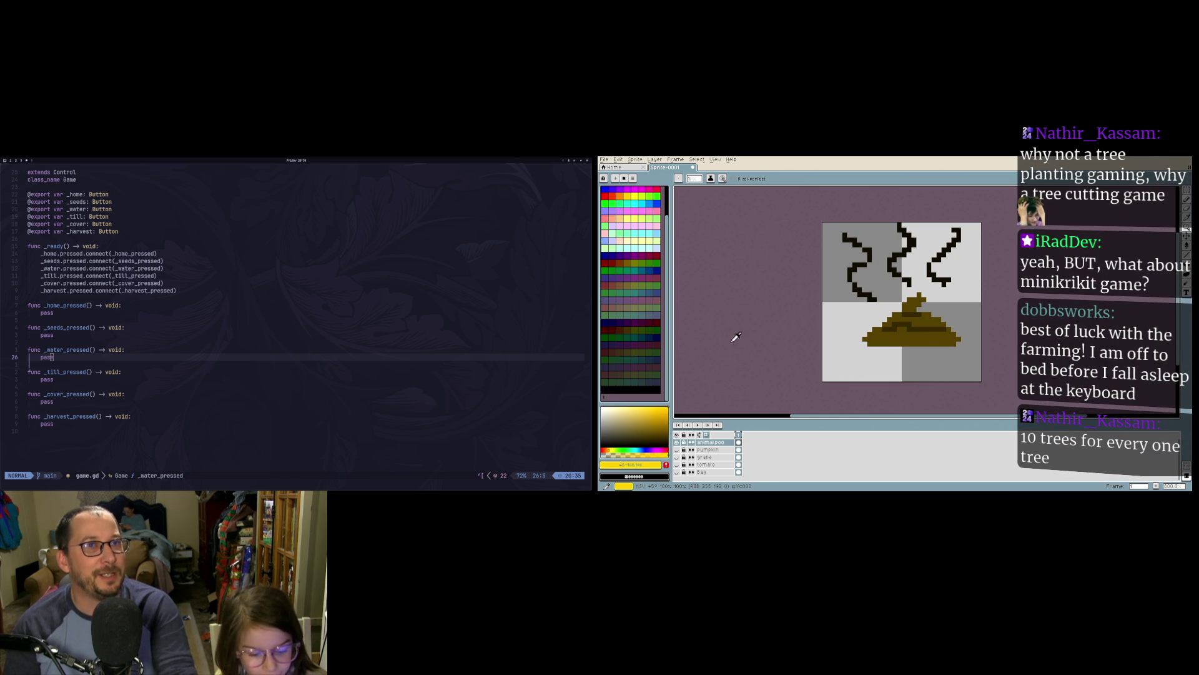
Step: Try a darker gold drawing colour, then return to bright yellow
scroll(666, 400, up, 2)
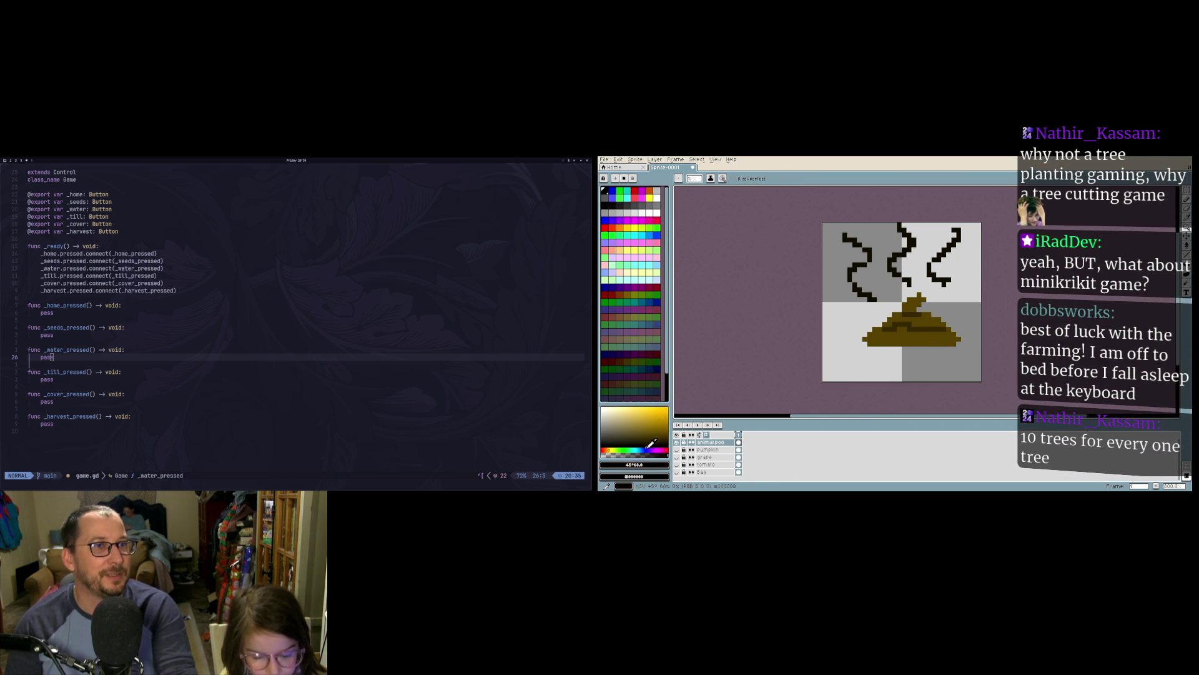
click(665, 415)
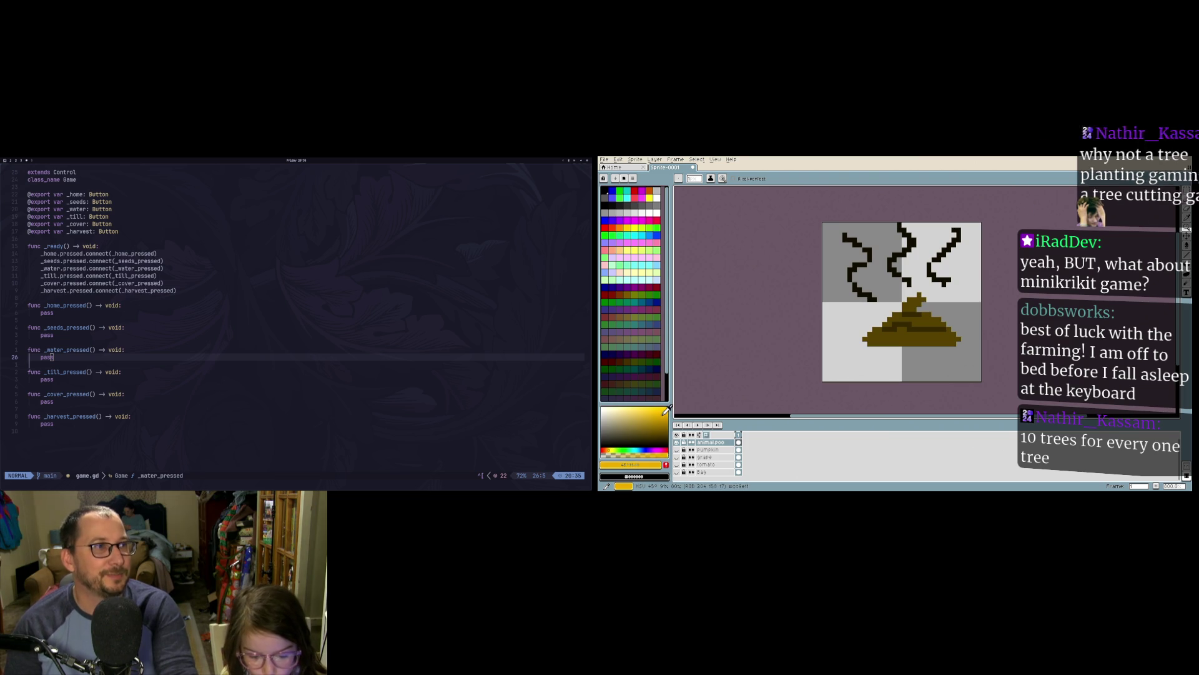
drag(666, 412, 667, 407)
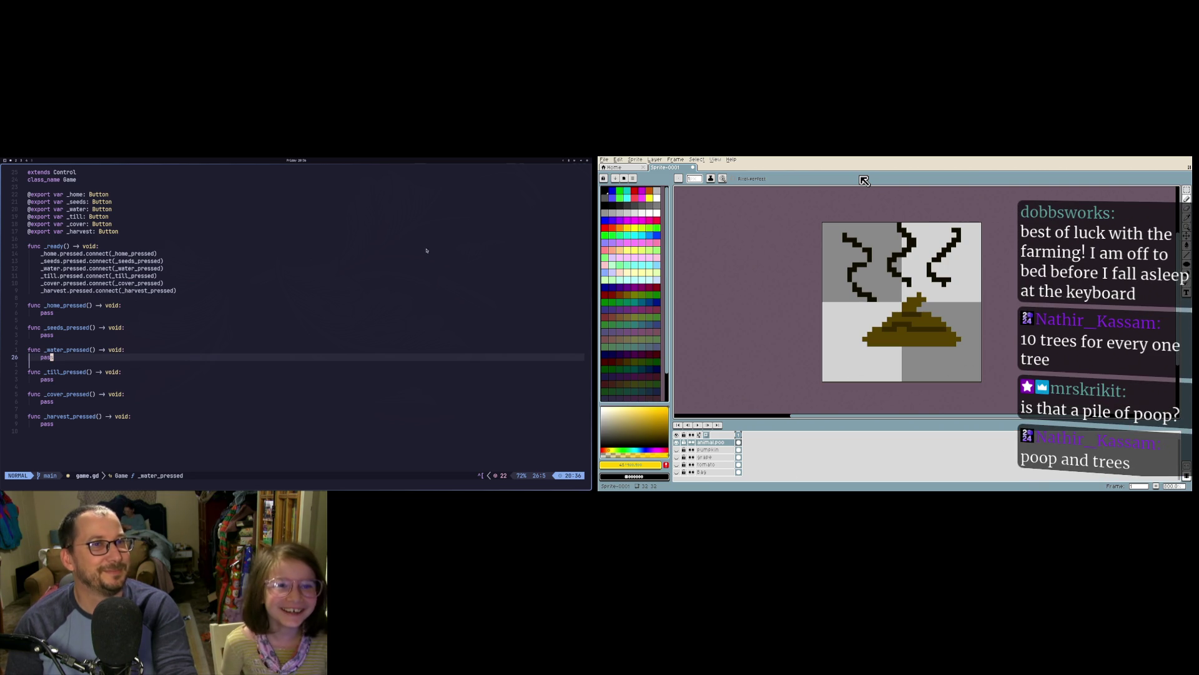
Step: In Godot, go to the _cover connect line and run the game with the current scene as main
click(356, 281)
key(super+2)
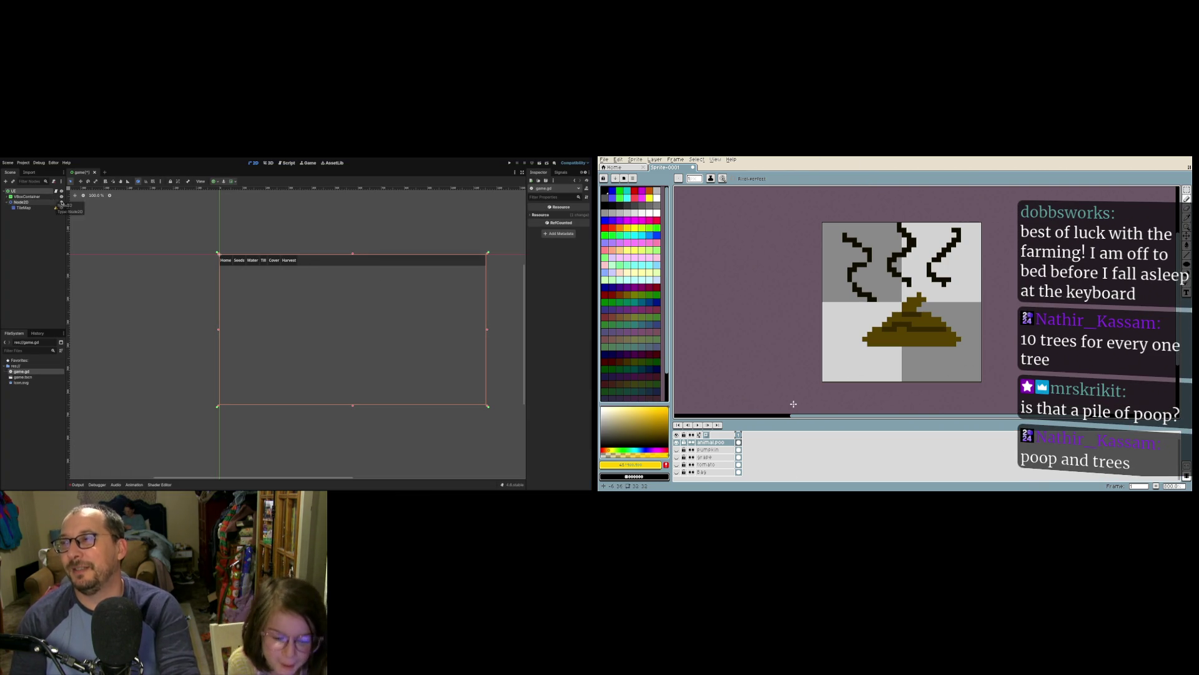
click(510, 162)
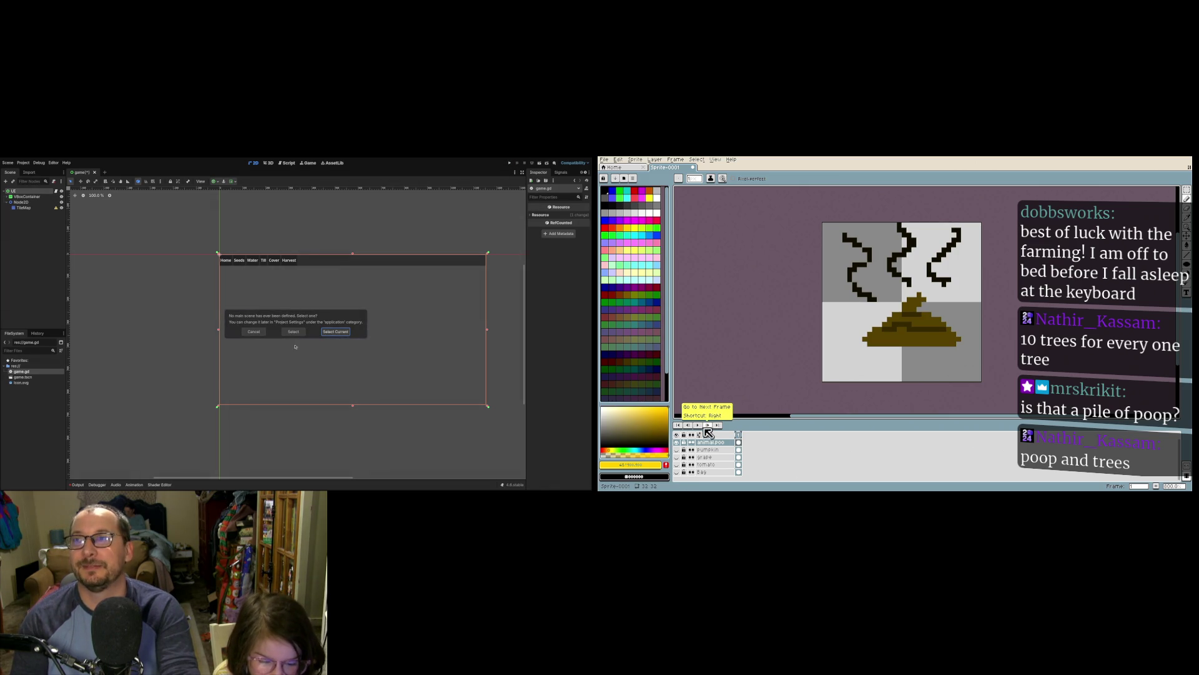
click(677, 472)
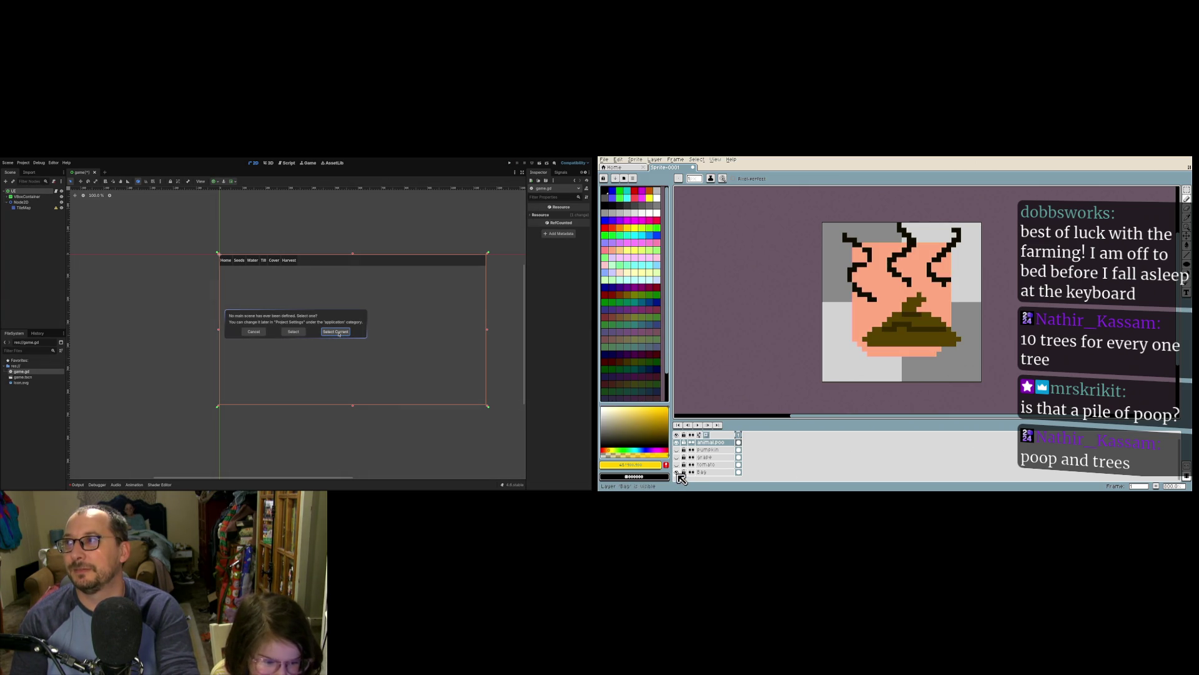
Step: Show Aseprite's Bag layer, quit the running Godot game, and hide the pile-and-stink-lines layer
click(339, 333)
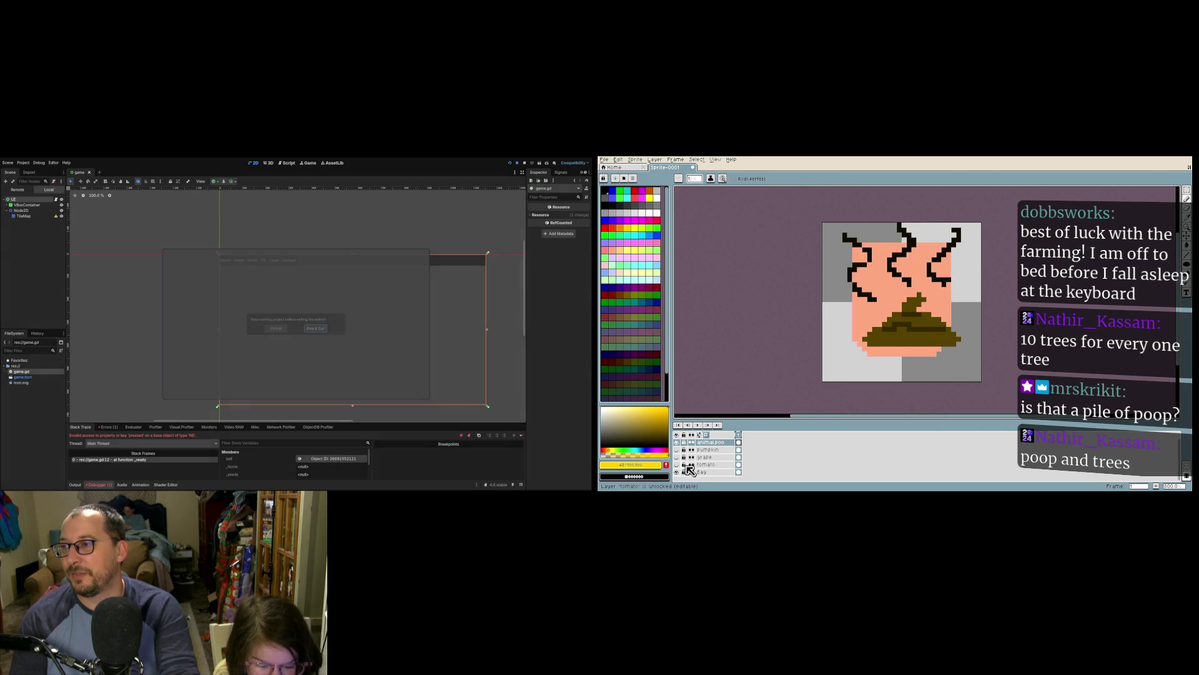
click(317, 328)
click(677, 442)
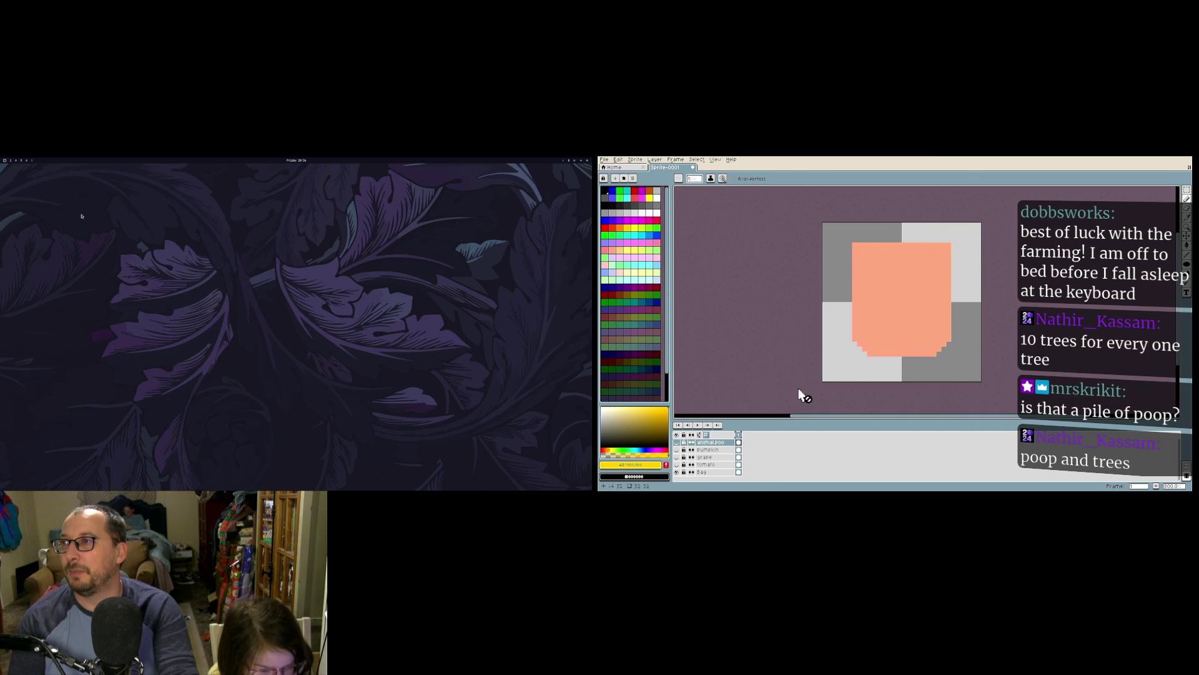
Step: Relaunch Godot to open the Farm Game project, then bring up Aseprite's Layer > New choices
key(super+d)
text(g)
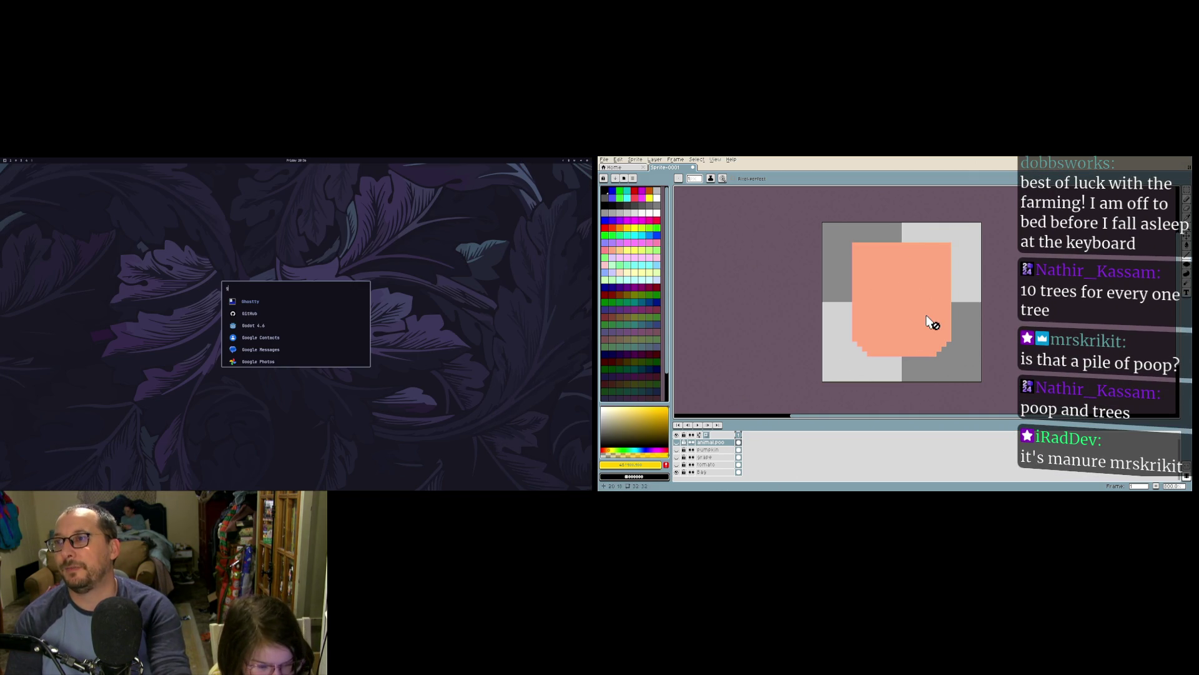
key(Down)
key(Down)
key(Return)
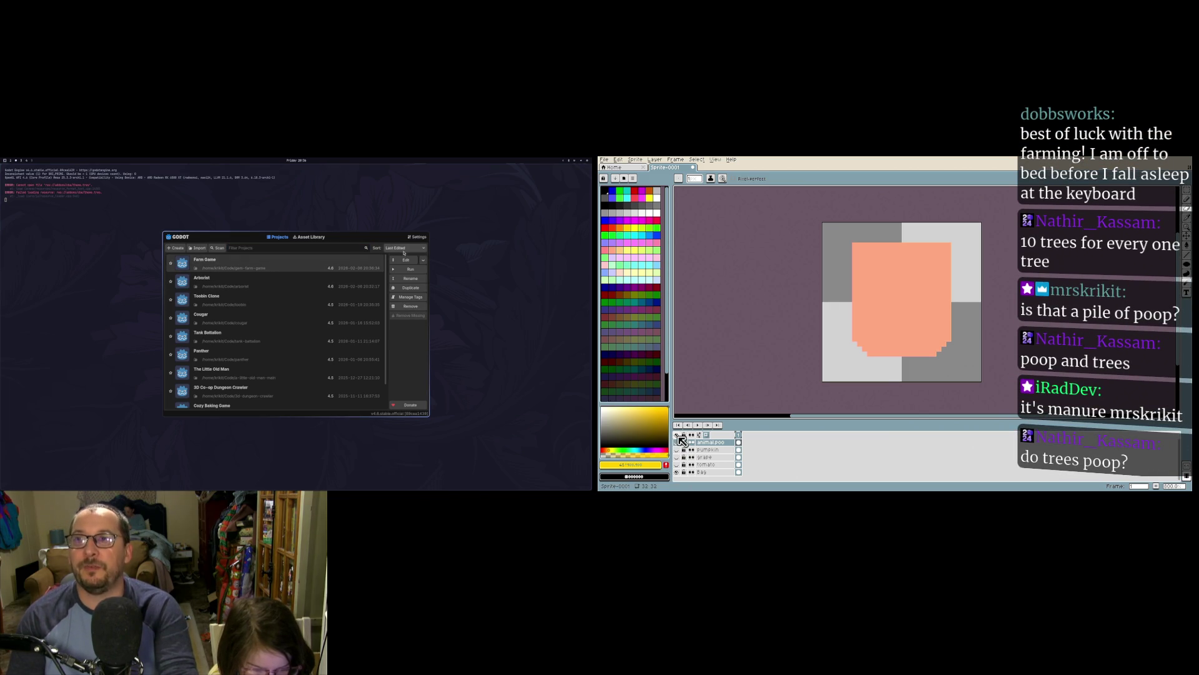
click(406, 259)
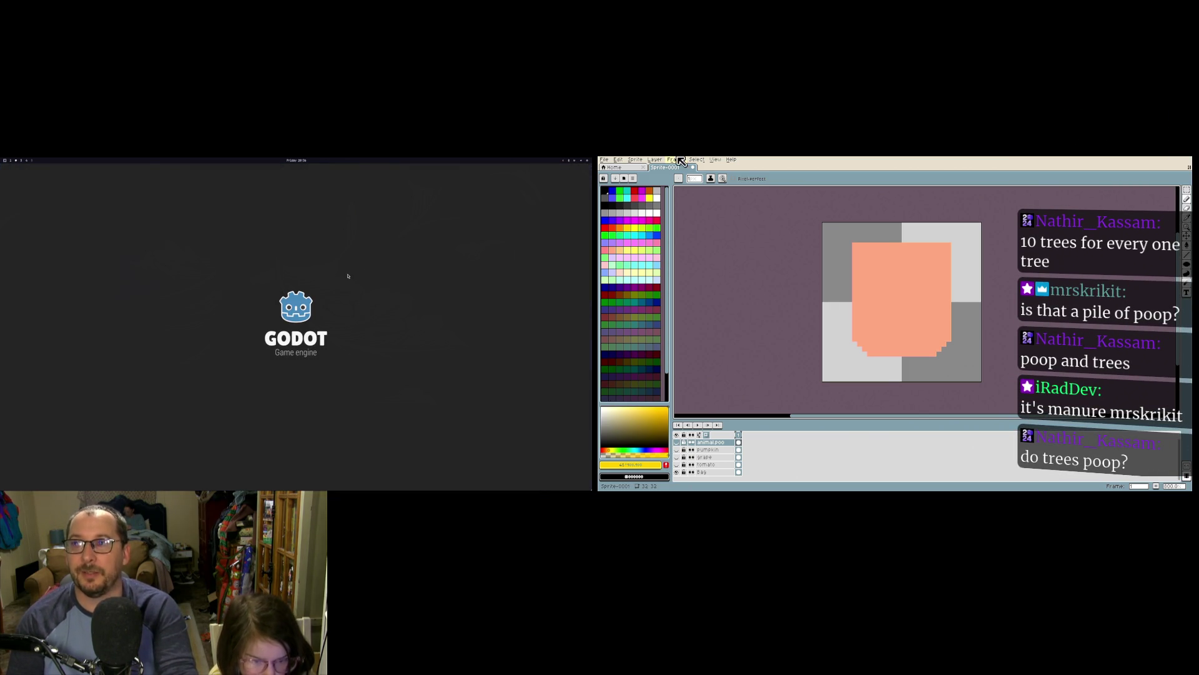
click(654, 160)
mouse_move(680, 200)
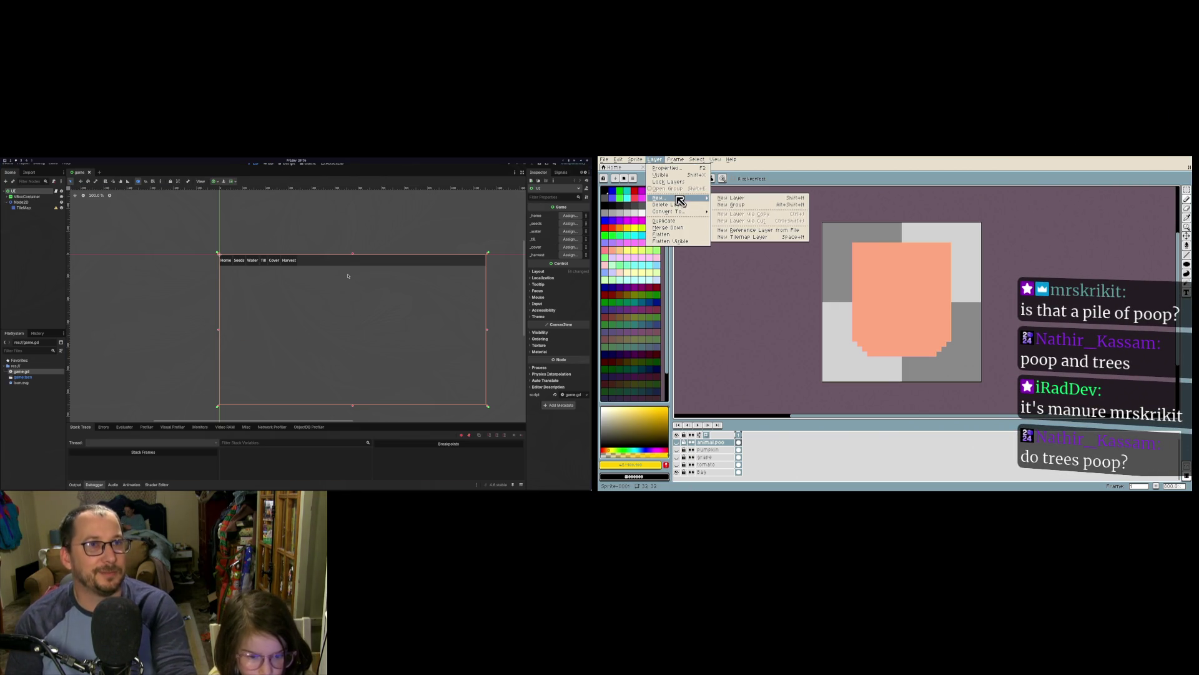
Step: Add a new layer, delete it, then cycle through the Text, Eyedropper and Blur tools
click(755, 199)
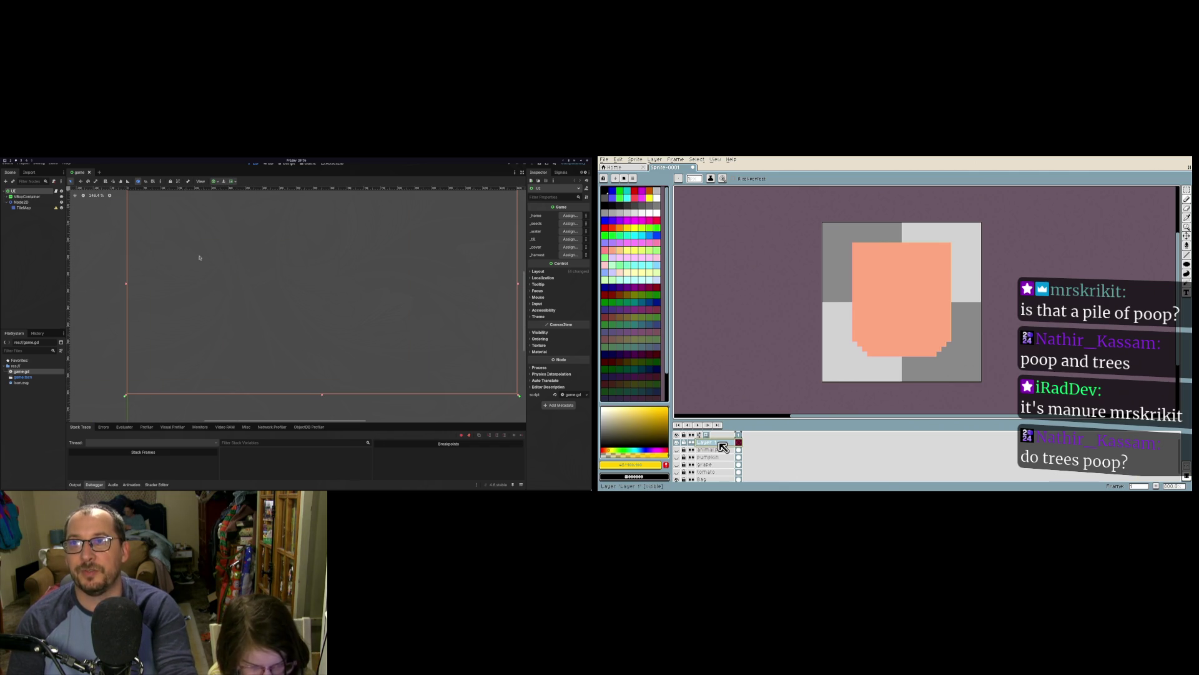
key(Delete)
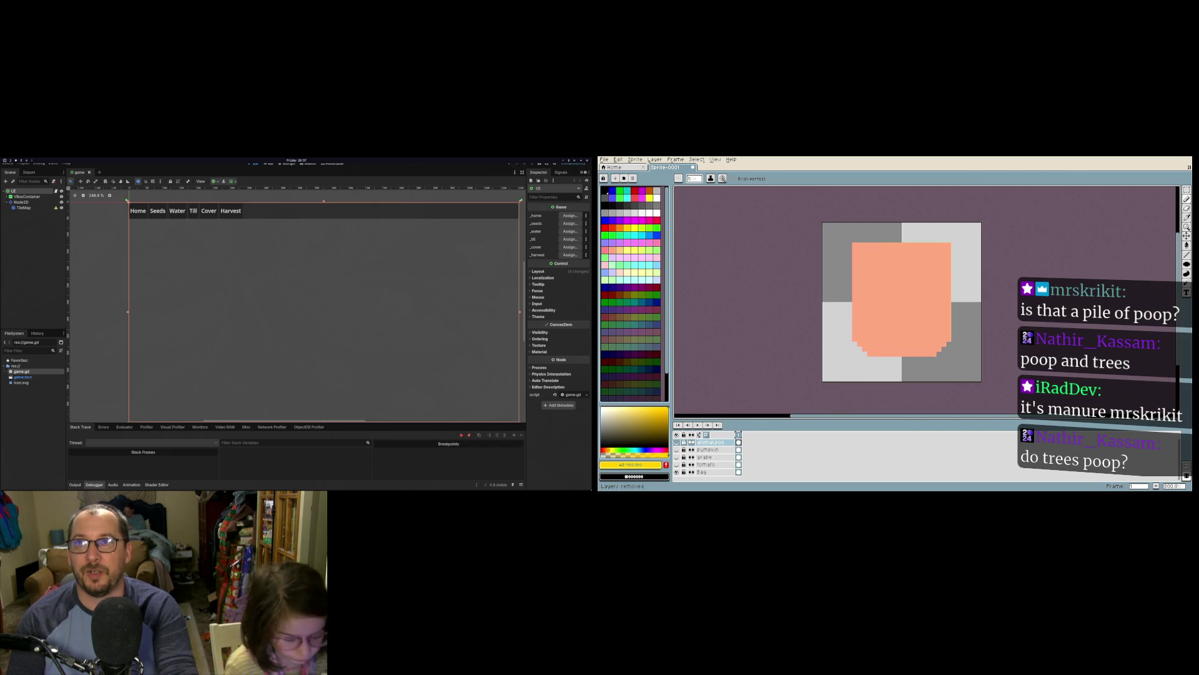
scroll(354, 307, down, 2)
key(t)
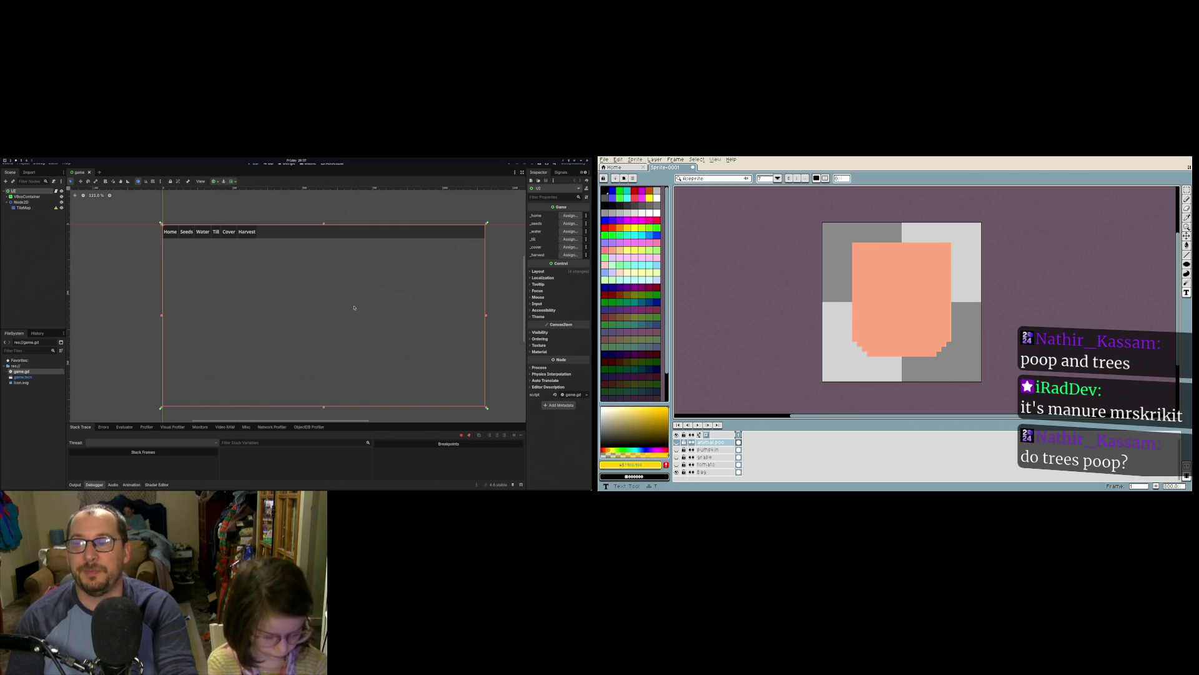
key(i)
key(i)
key(r)
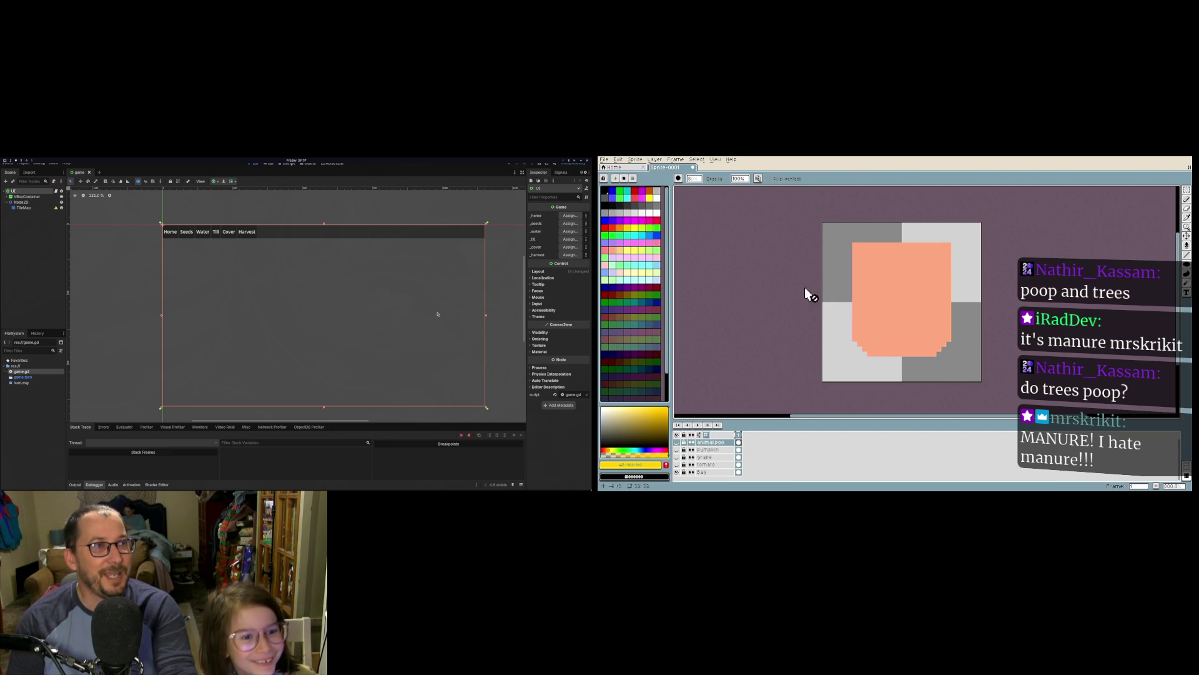
Step: Assign HomeButton to the _home field in Godot and create a new empty Aseprite layer
click(675, 161)
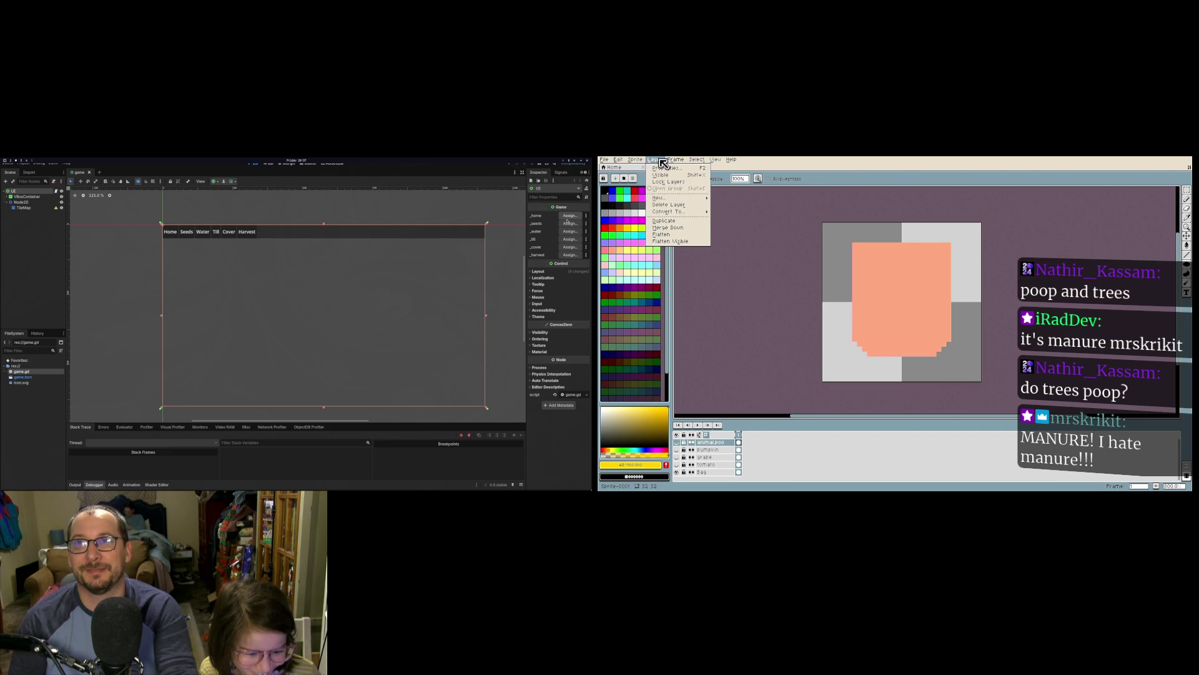
click(570, 223)
double_click(287, 290)
mouse_move(659, 197)
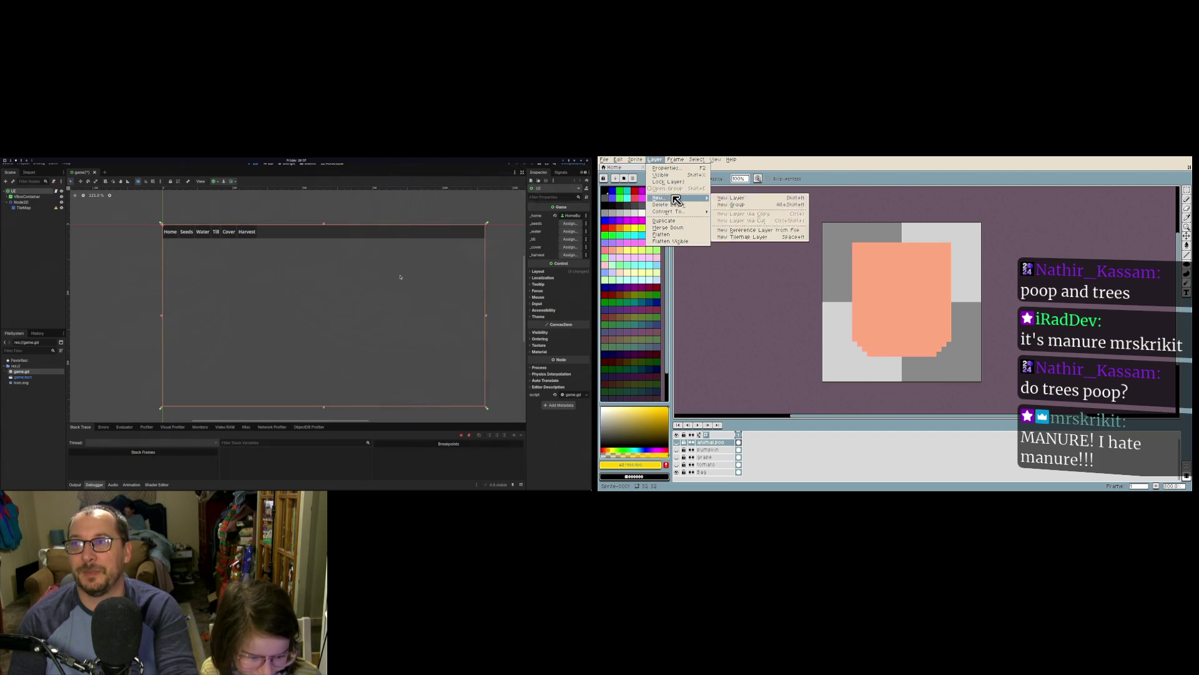
click(738, 199)
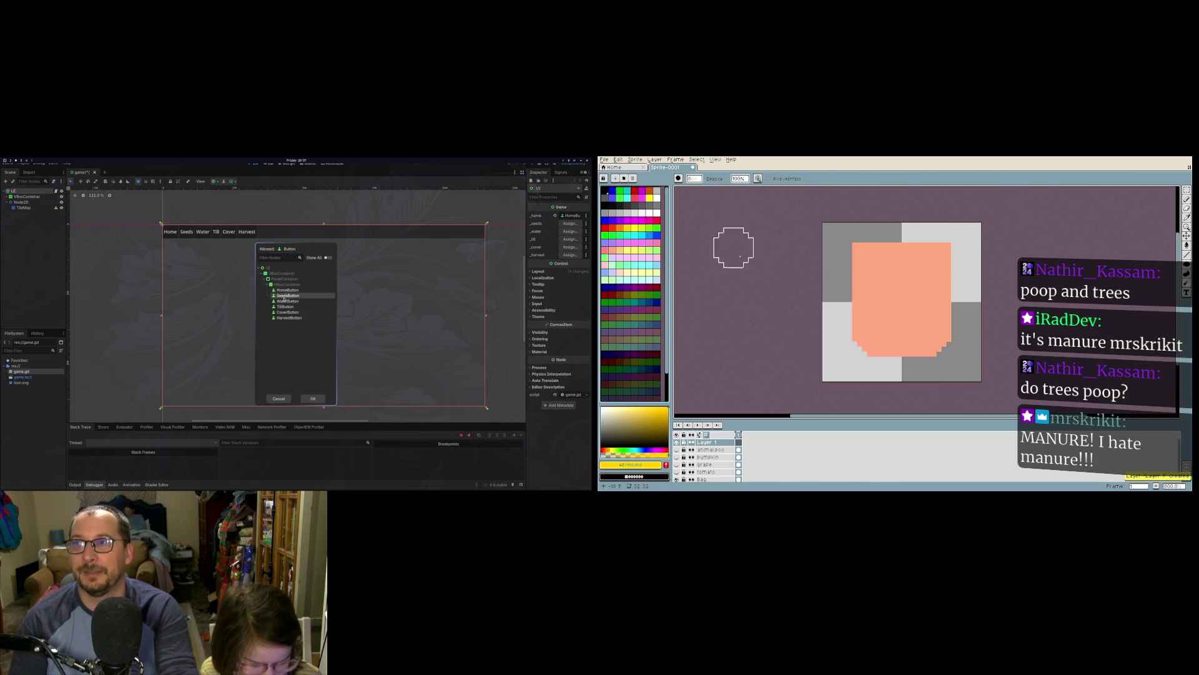
Step: Assign SeedsButton to _seeds and WaterButton to _water, and open the new layer's properties
double_click(286, 296)
double_click(712, 442)
click(570, 231)
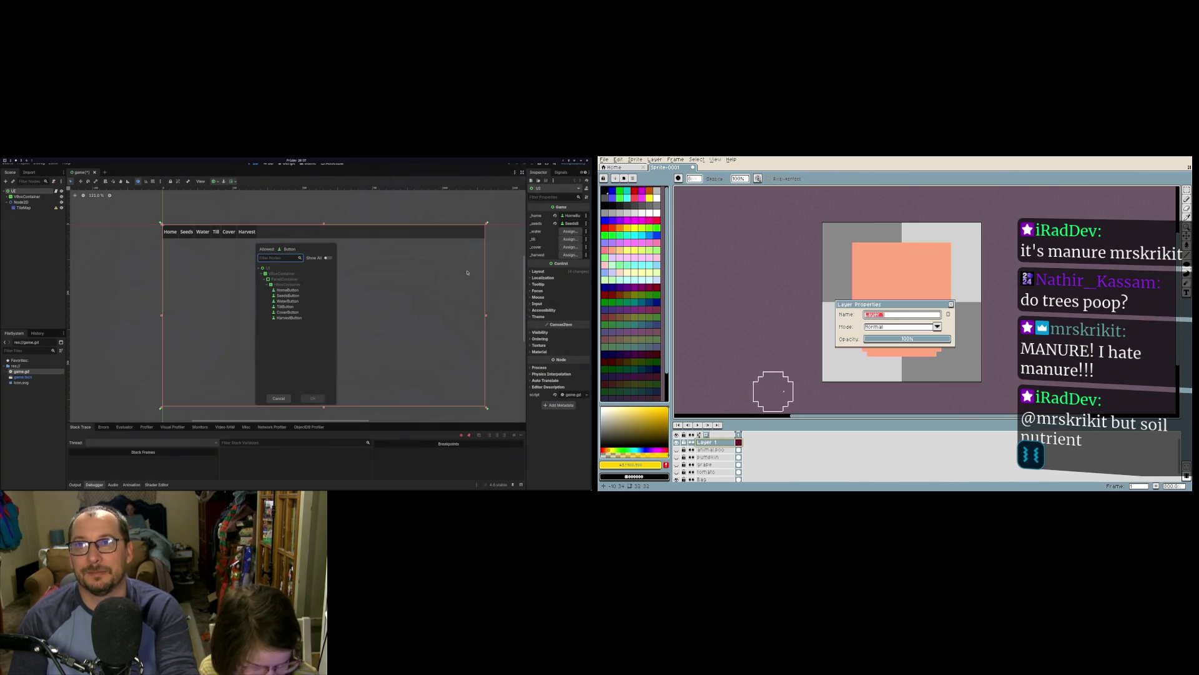
double_click(282, 301)
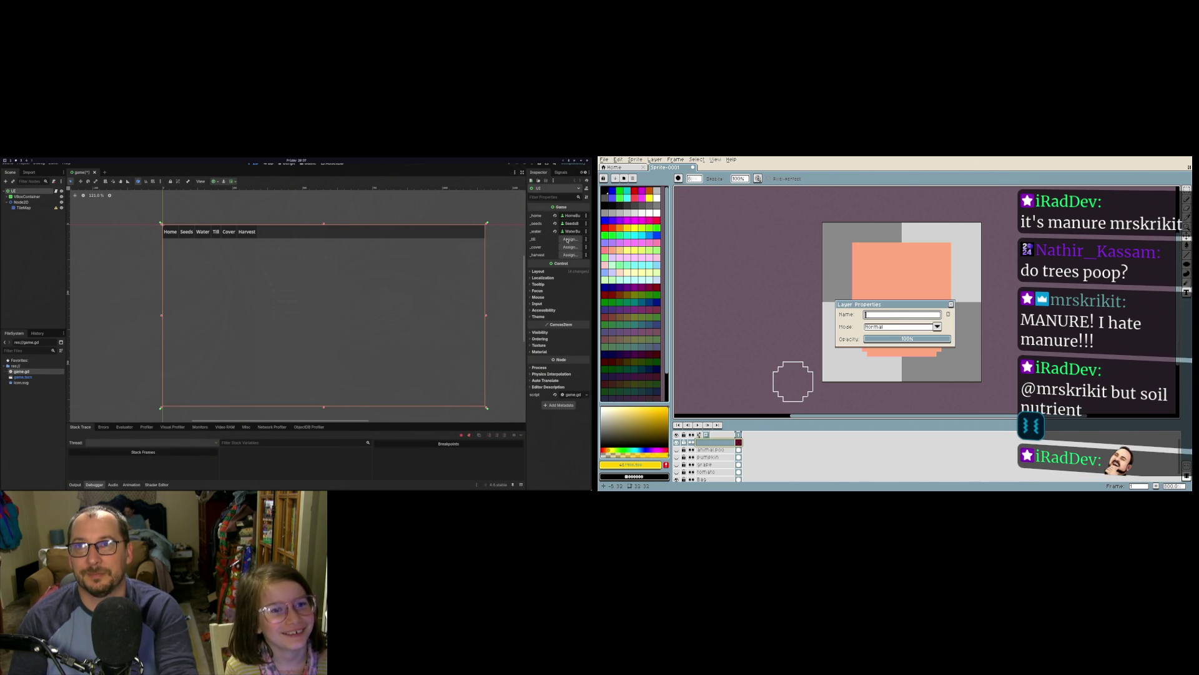
click(570, 238)
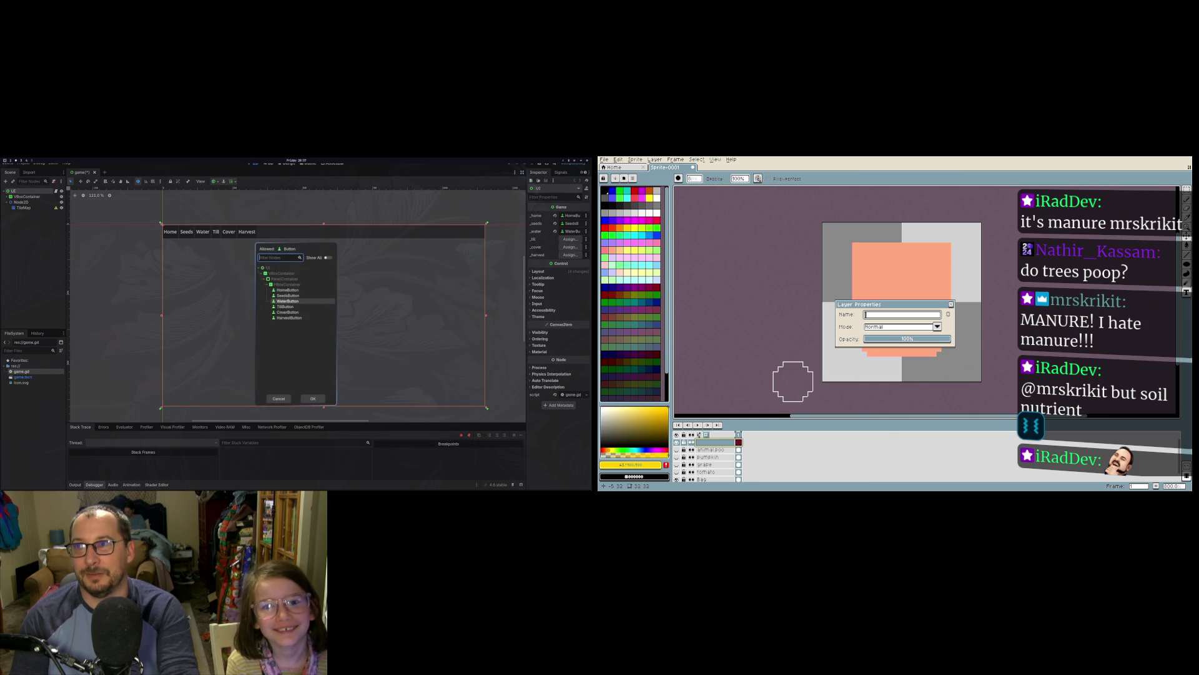
Step: Assign WaterButton to _water, TillButton to _till, CoverButton to _cover and HarvestButton to _harvest
double_click(285, 307)
click(568, 231)
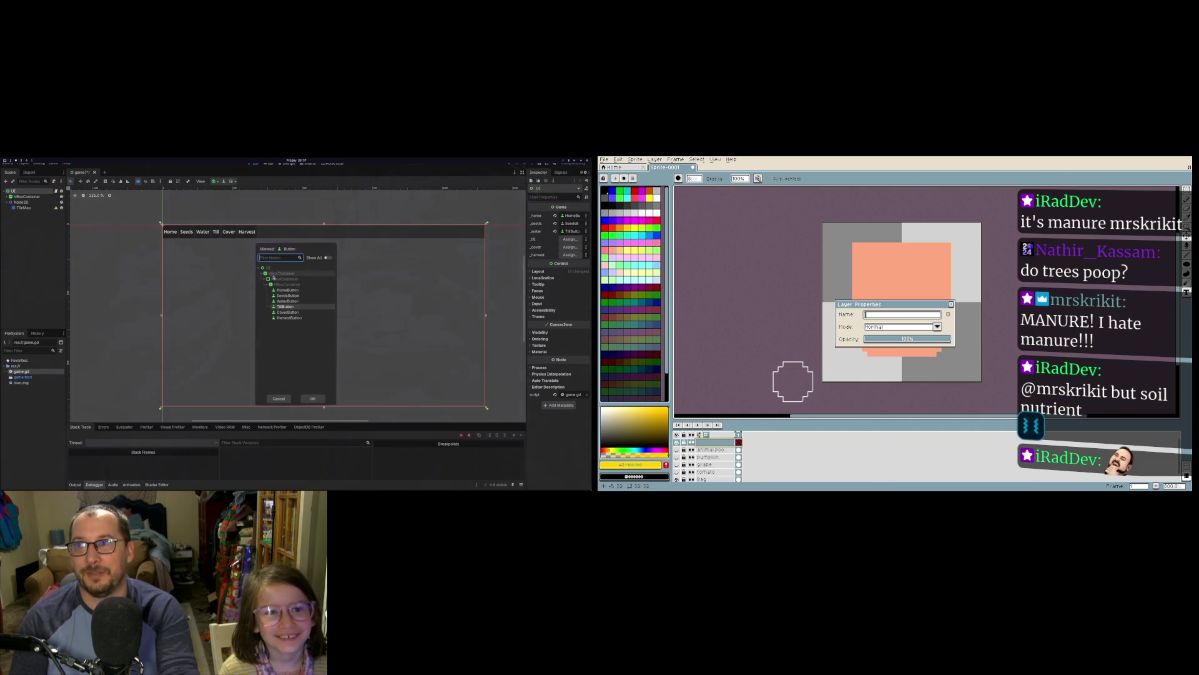
double_click(285, 299)
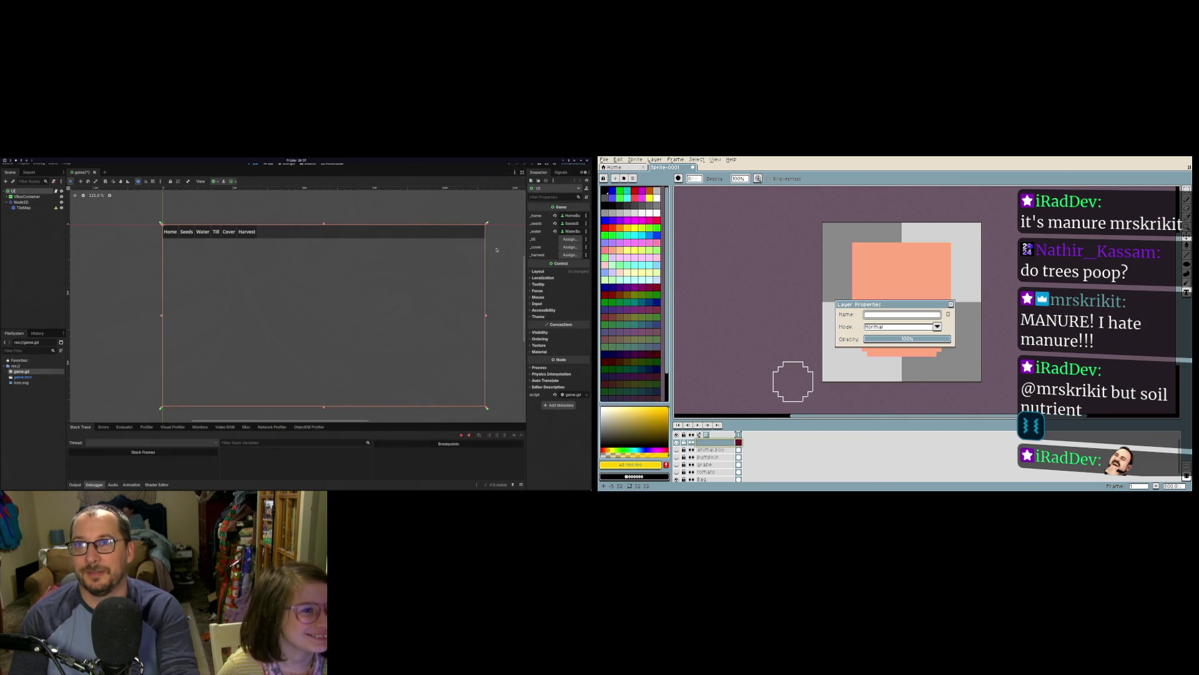
click(569, 238)
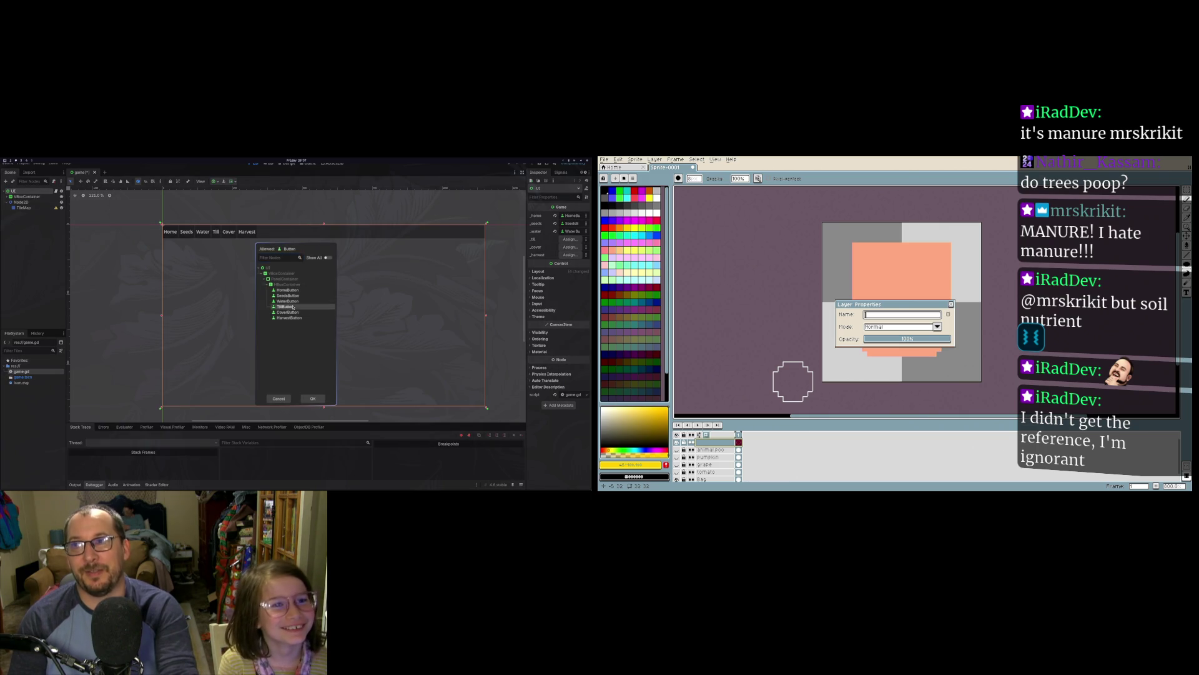
double_click(292, 307)
click(568, 248)
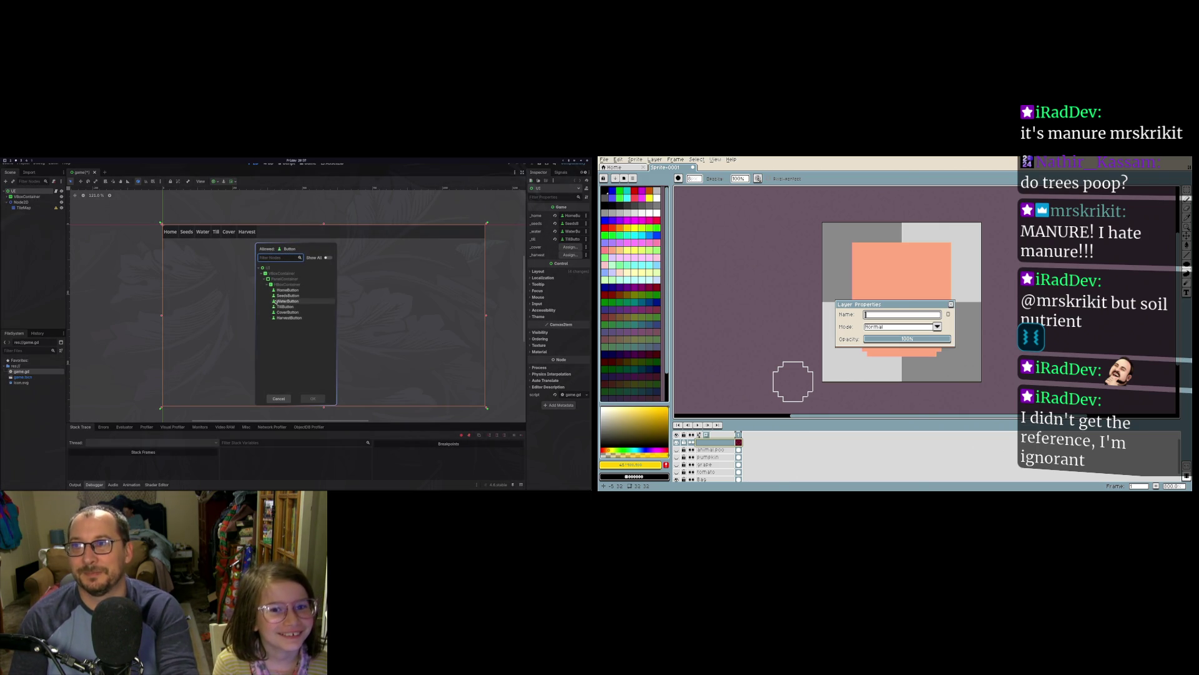
double_click(287, 313)
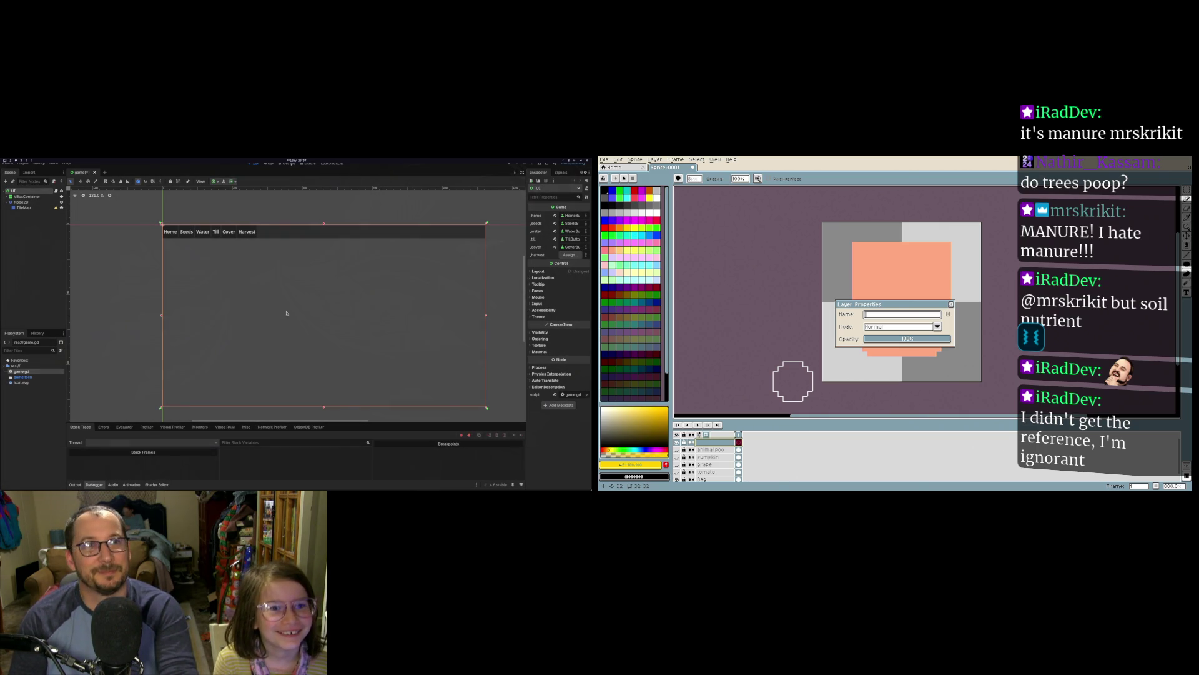
click(570, 254)
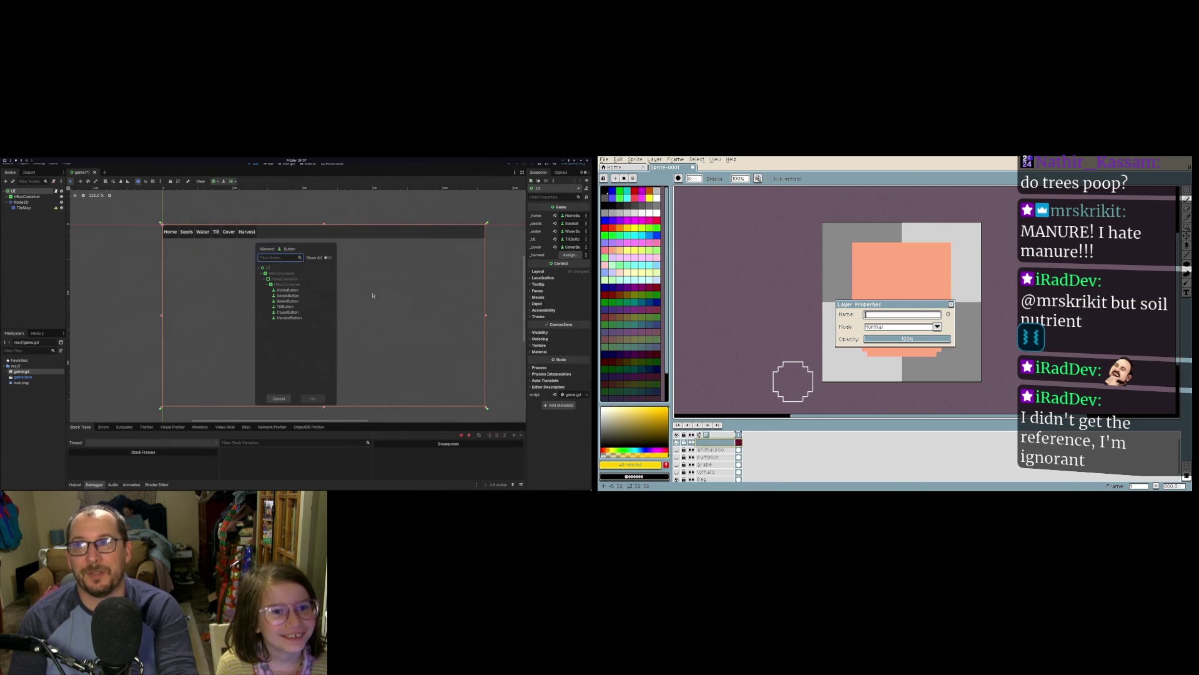
double_click(290, 319)
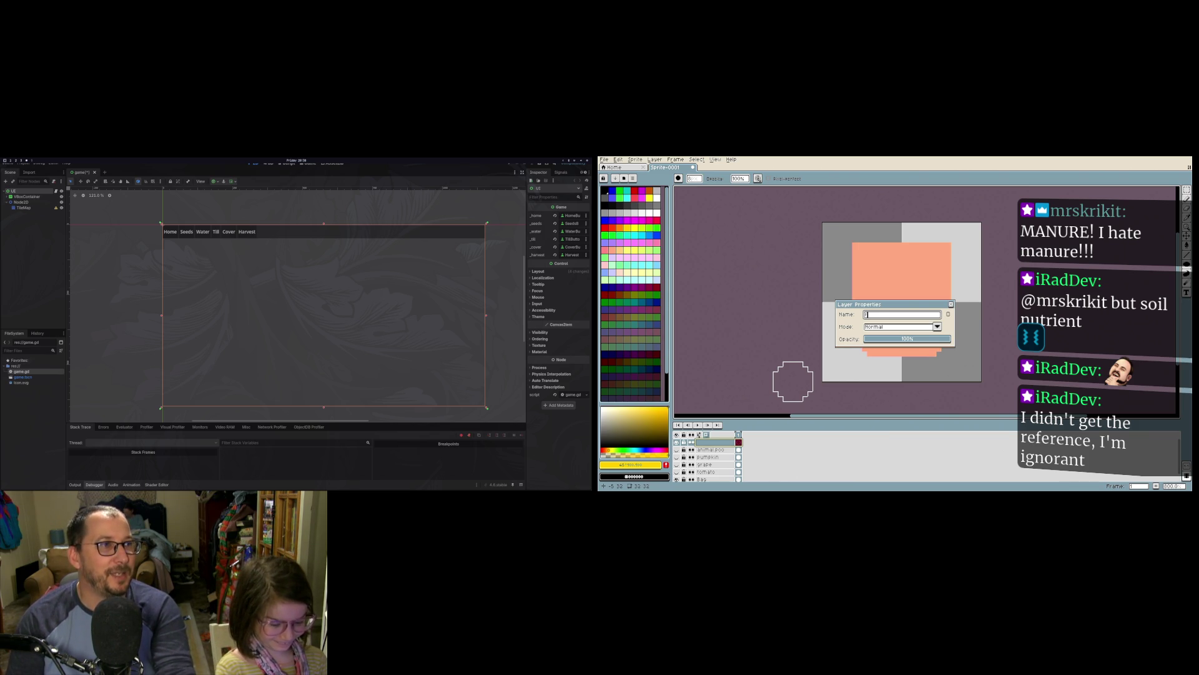
Step: Name the new layer 'fertilizer', then select animal.poo and make its artwork visible
text(ert)
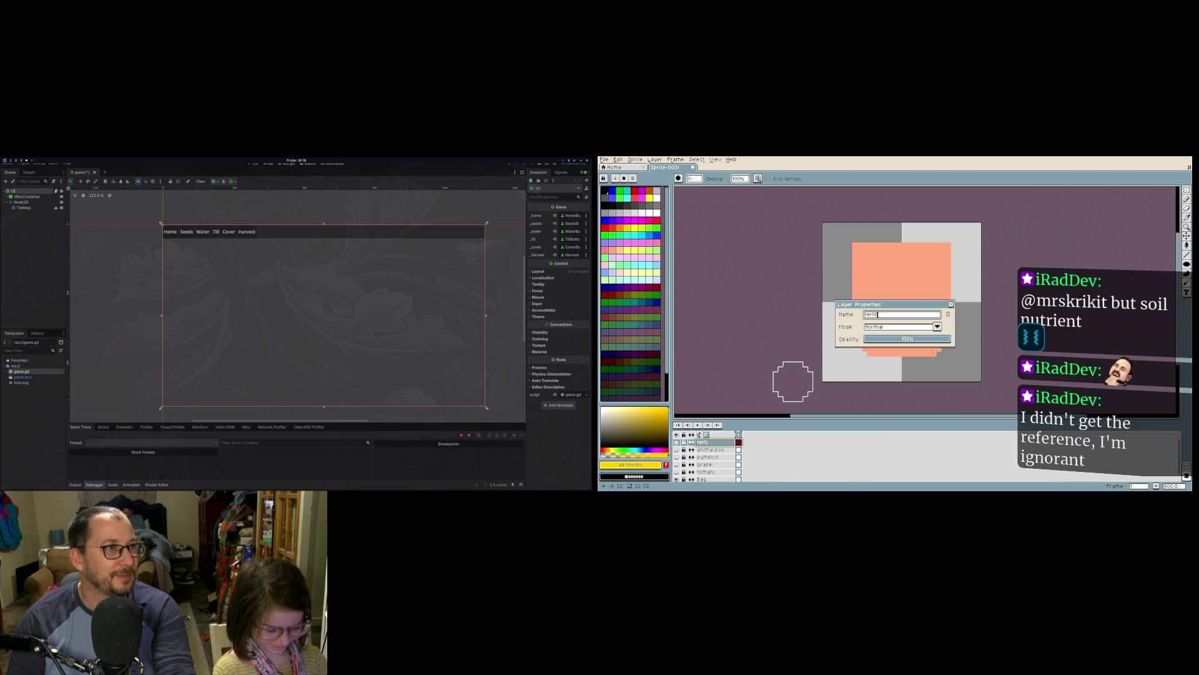
text(izer)
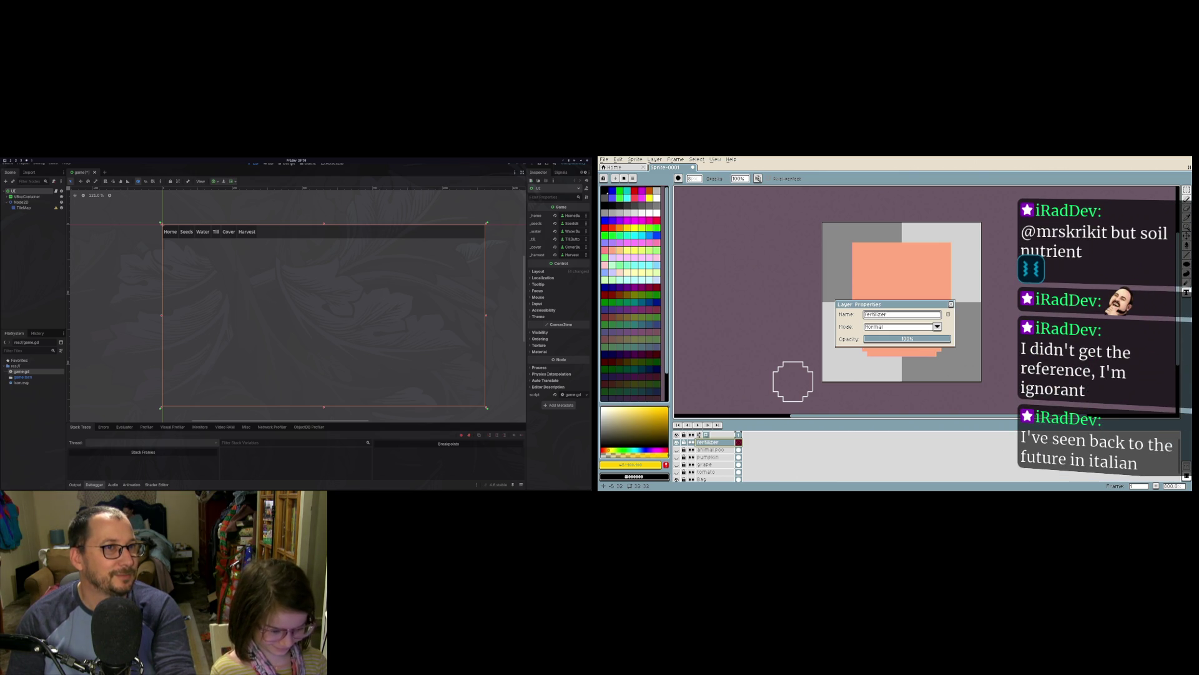
click(952, 305)
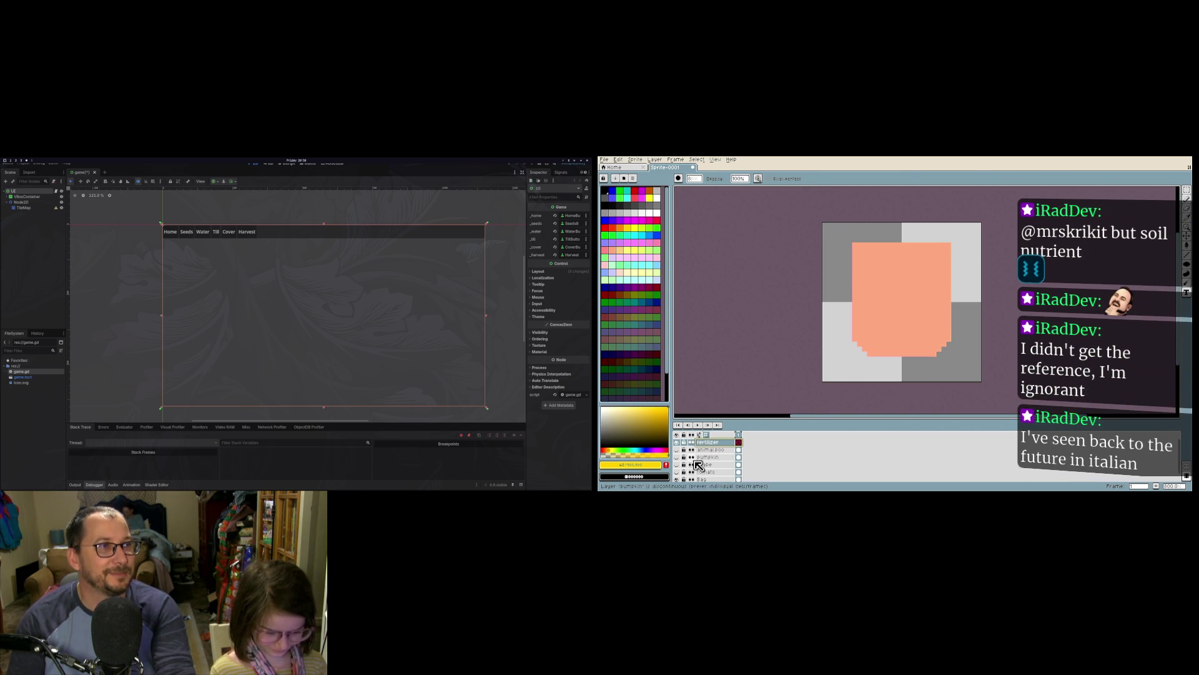
click(732, 449)
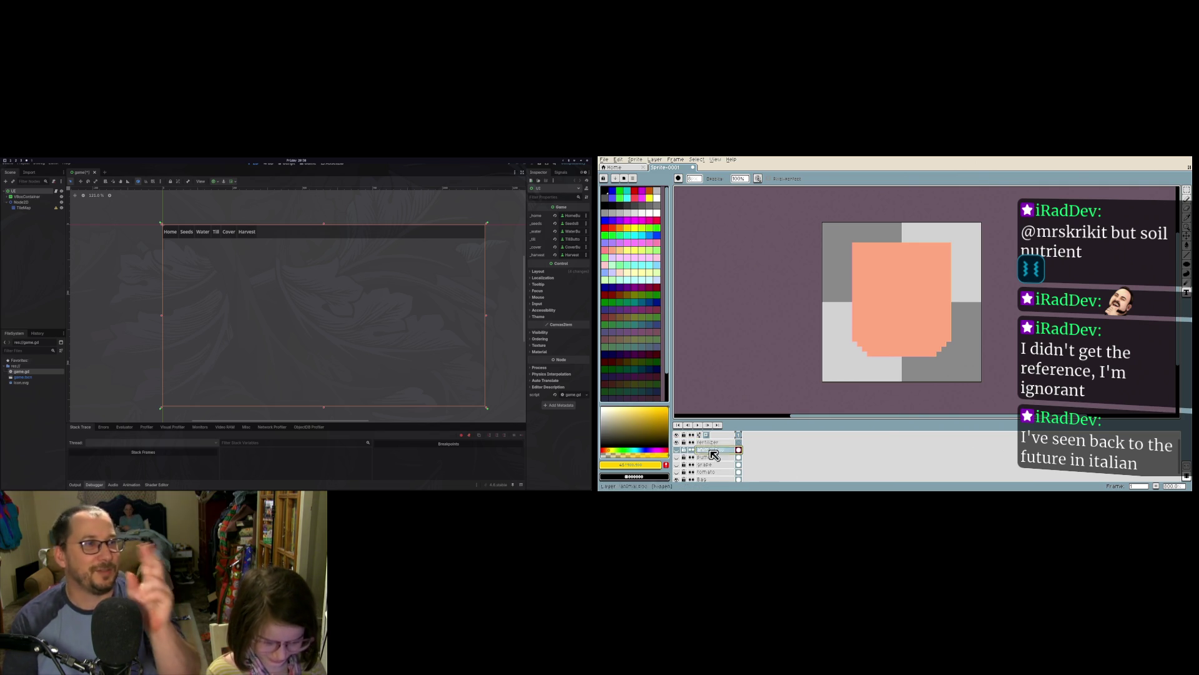
click(677, 449)
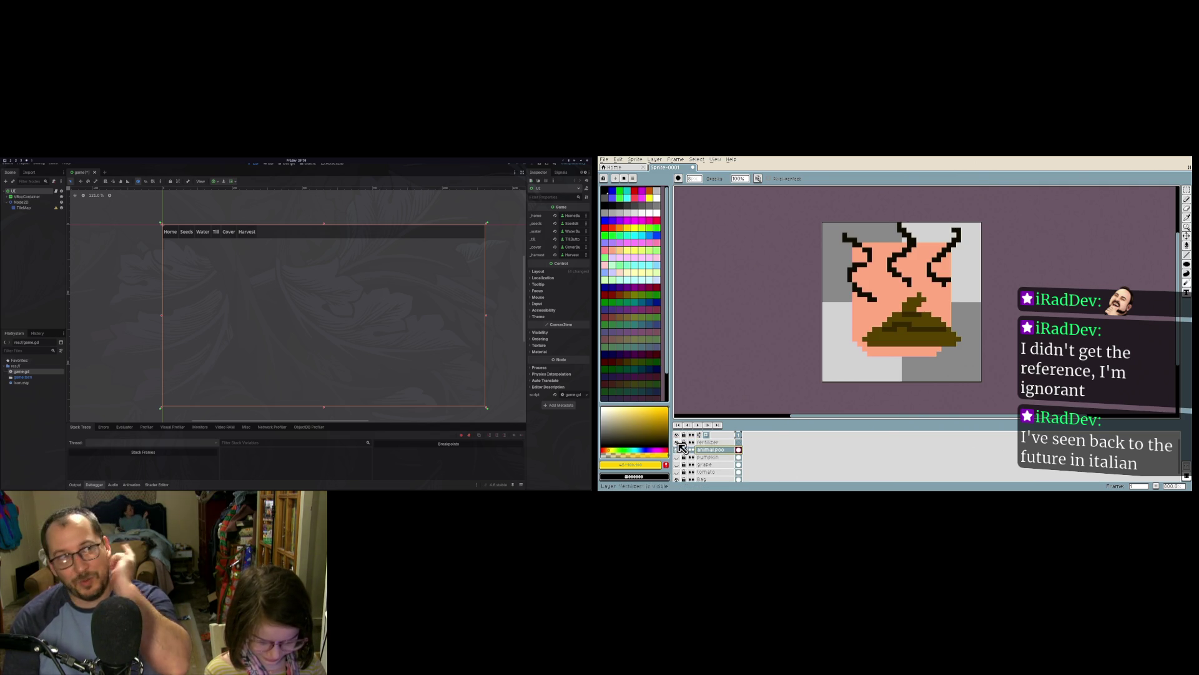
Step: Hide the Bag layer and blur the poo pile and stink lines into a soft brown smudge
click(677, 480)
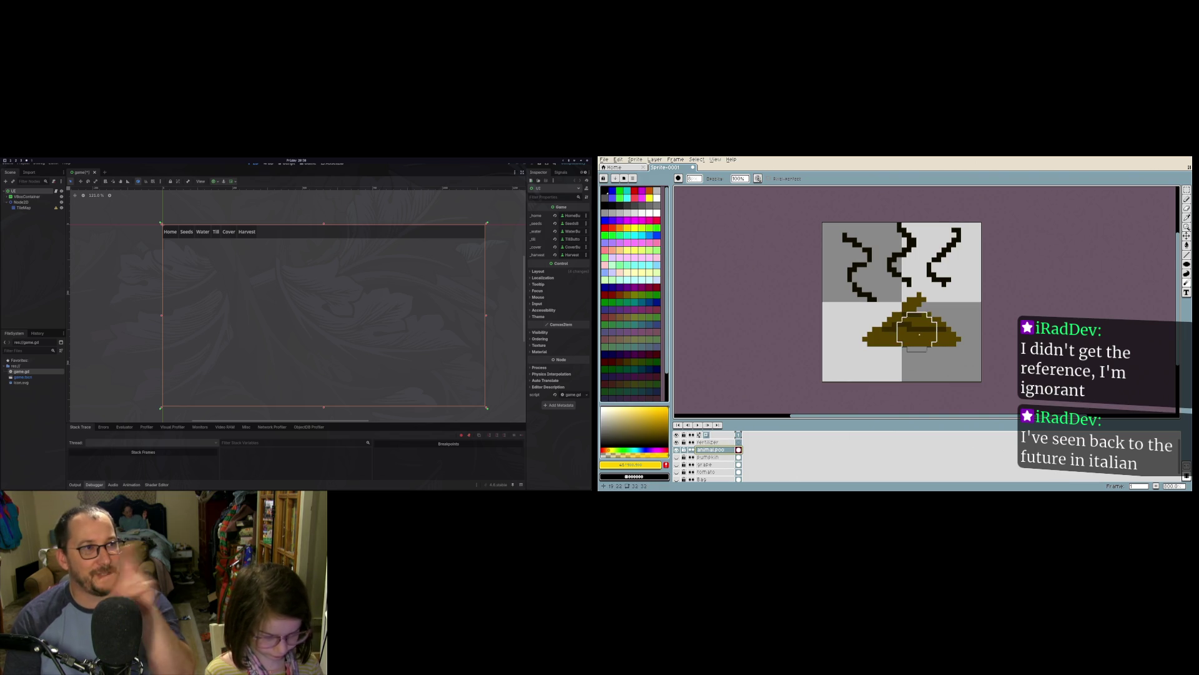
mouse_move(887, 344)
mouse_down()
mouse_move(862, 348)
mouse_move(887, 303)
mouse_move(934, 262)
mouse_move(868, 259)
mouse_move(871, 275)
mouse_up()
mouse_move(971, 243)
mouse_down()
mouse_move(931, 324)
mouse_move(965, 353)
mouse_move(897, 321)
mouse_move(884, 335)
mouse_move(921, 266)
mouse_move(886, 217)
mouse_move(875, 278)
mouse_move(892, 292)
mouse_move(891, 356)
mouse_move(916, 299)
mouse_move(956, 326)
mouse_move(917, 278)
mouse_up()
scroll(916, 300, down, 3)
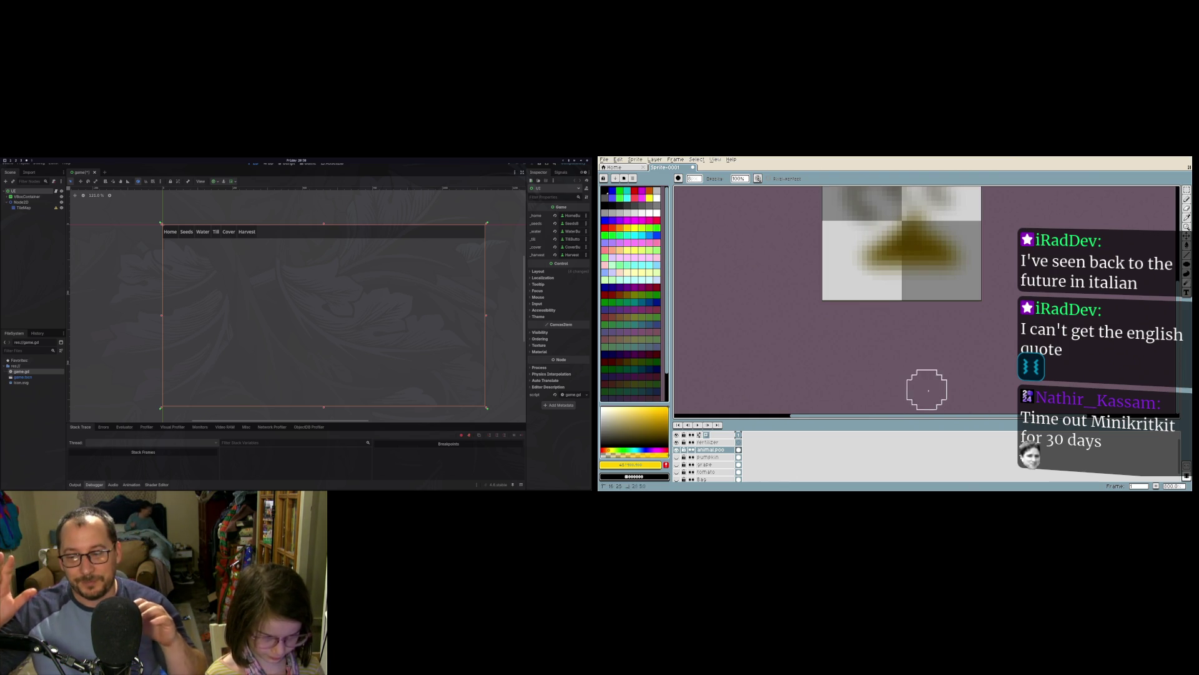
scroll(956, 275, down, 4)
scroll(956, 275, up, 2)
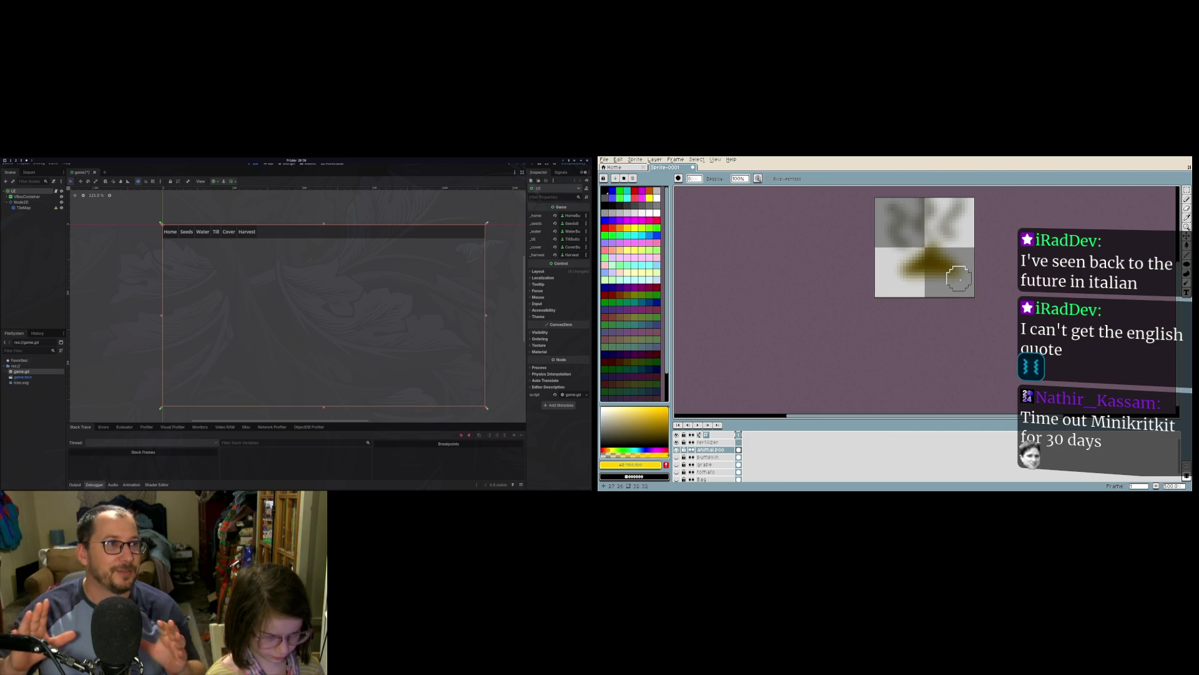
scroll(1156, 281, up, 2)
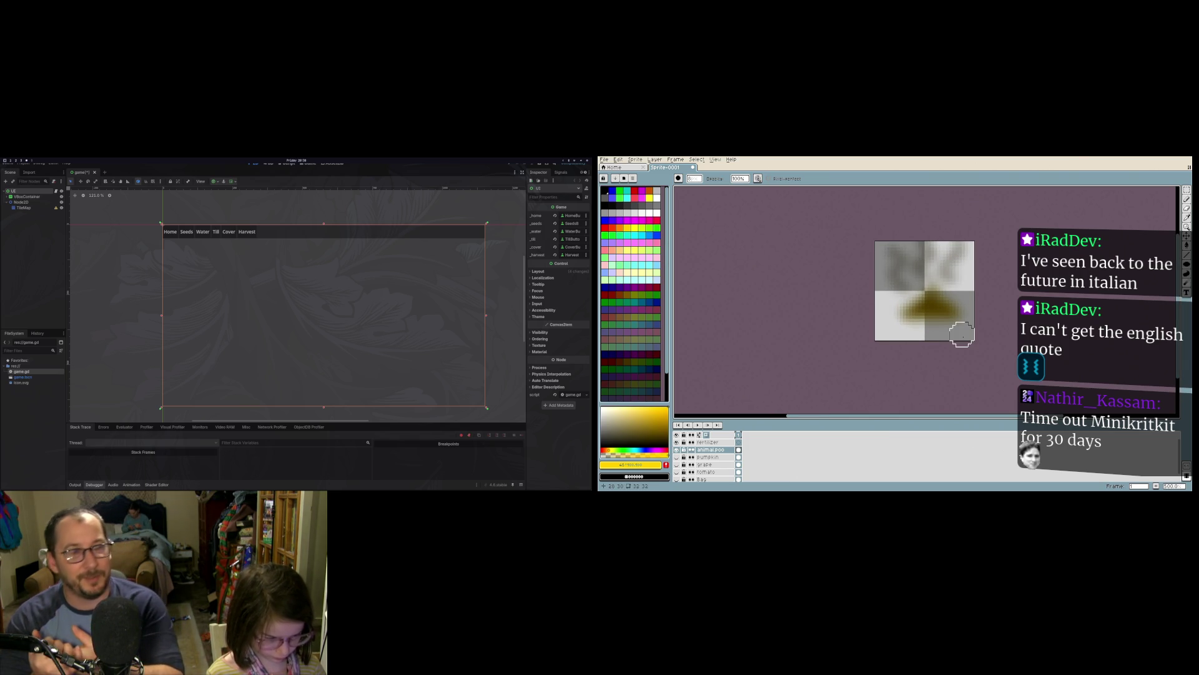
scroll(960, 331, up, 3)
scroll(958, 326, down, 2)
scroll(958, 326, down, 1)
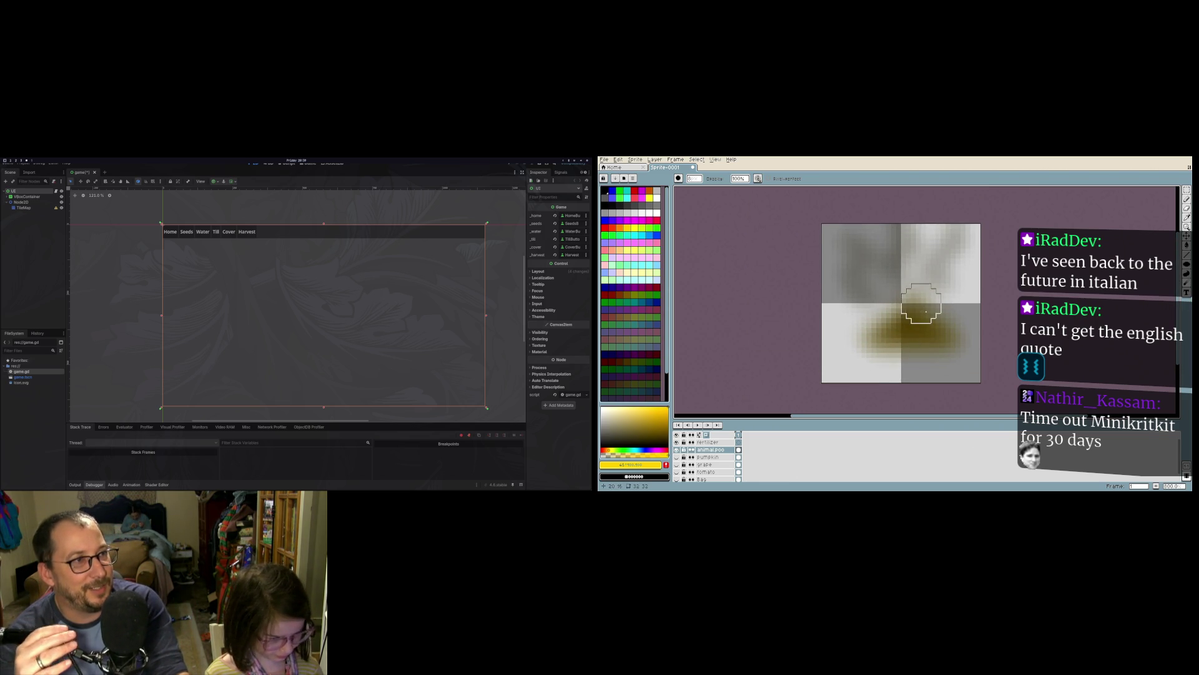
scroll(856, 243, up, 1)
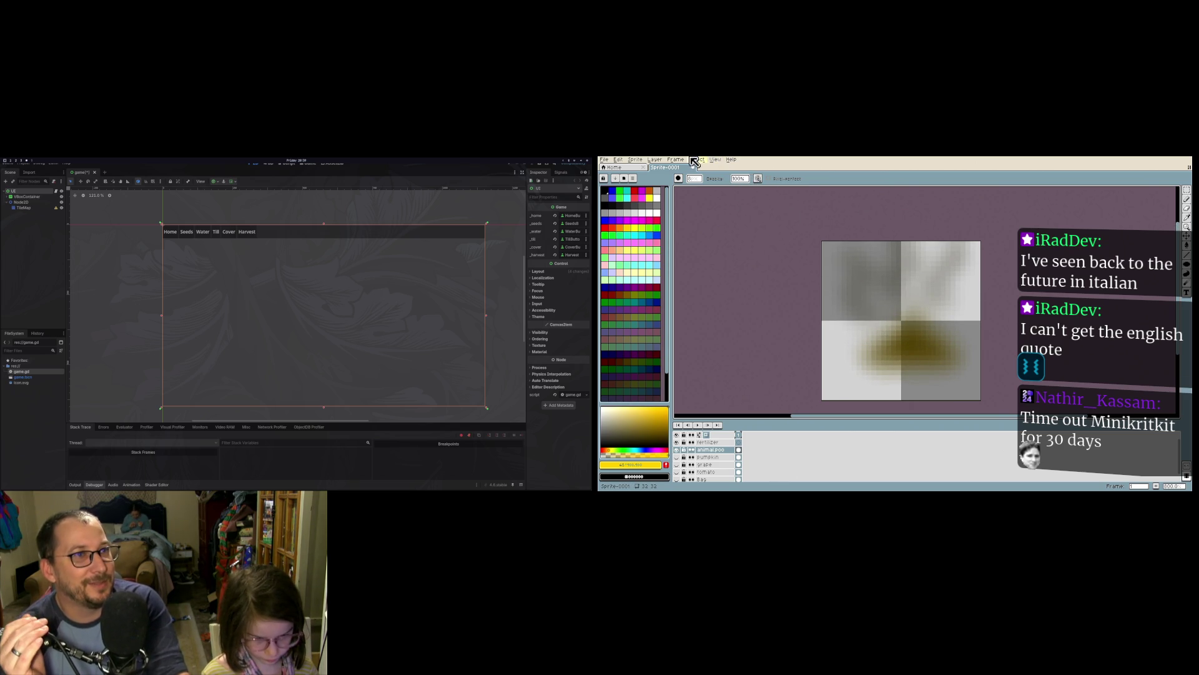
click(694, 180)
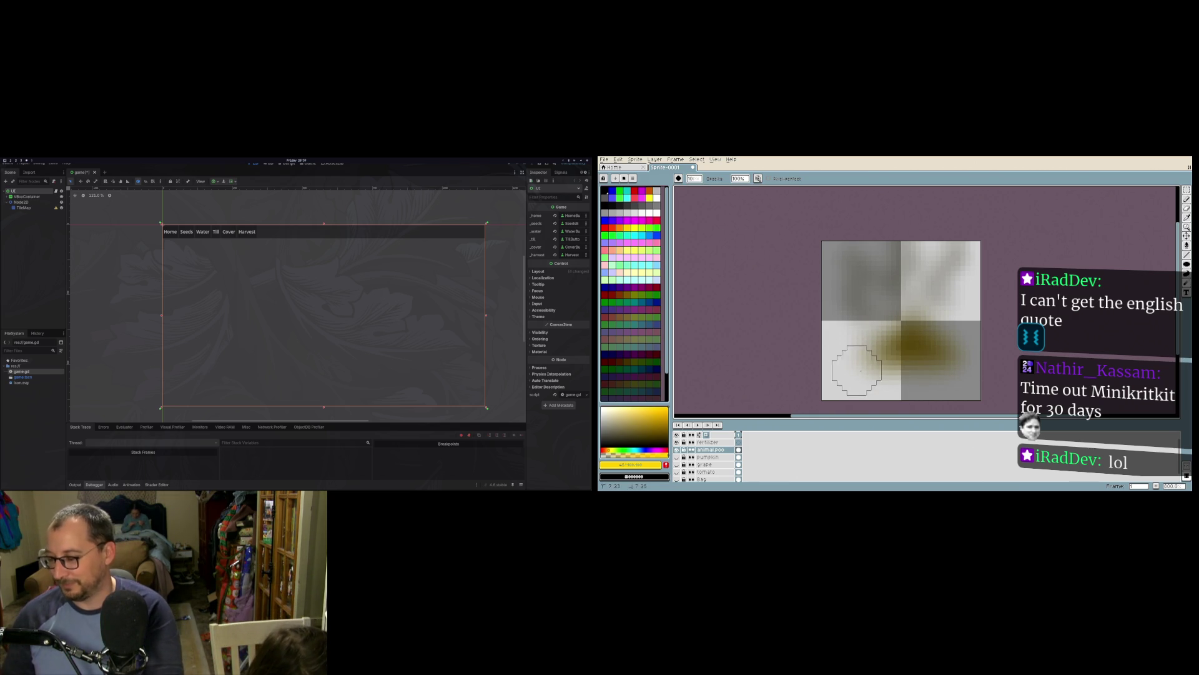
Step: Use a much larger Eraser brush to wipe every blurred poo pixel from the layer
click(1187, 216)
click(1187, 209)
mouse_move(899, 348)
mouse_down()
mouse_move(906, 340)
mouse_move(889, 359)
mouse_move(870, 332)
mouse_move(858, 368)
mouse_move(897, 340)
mouse_move(869, 392)
mouse_up()
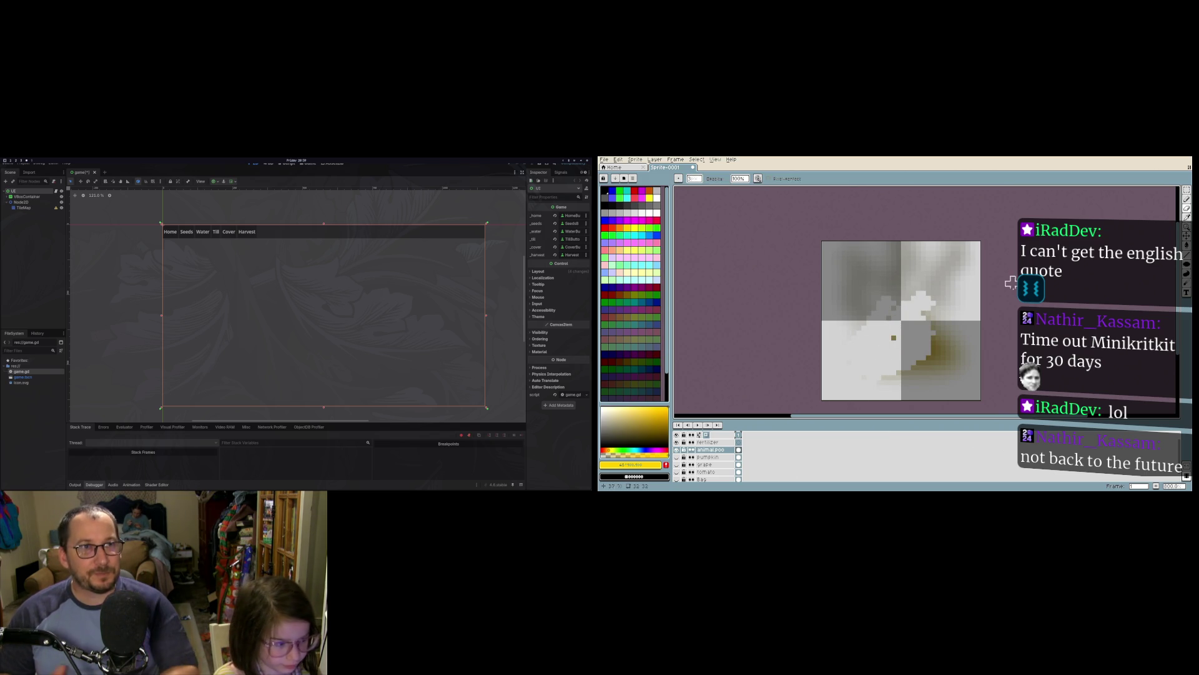
click(698, 181)
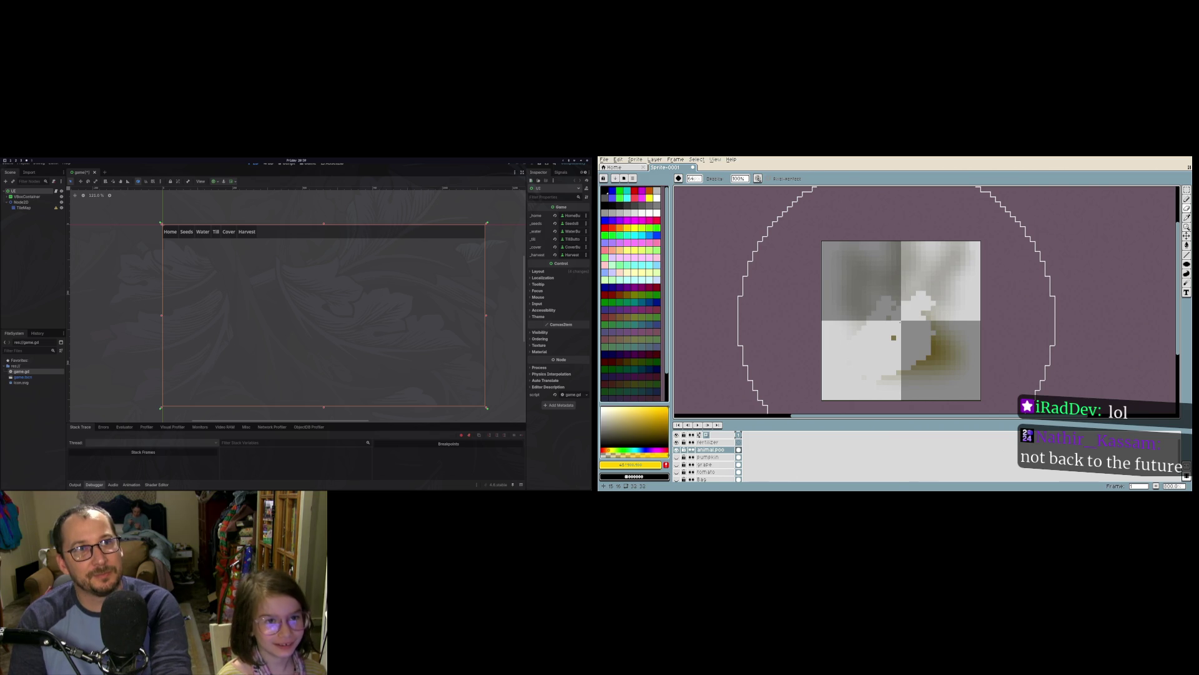
click(900, 322)
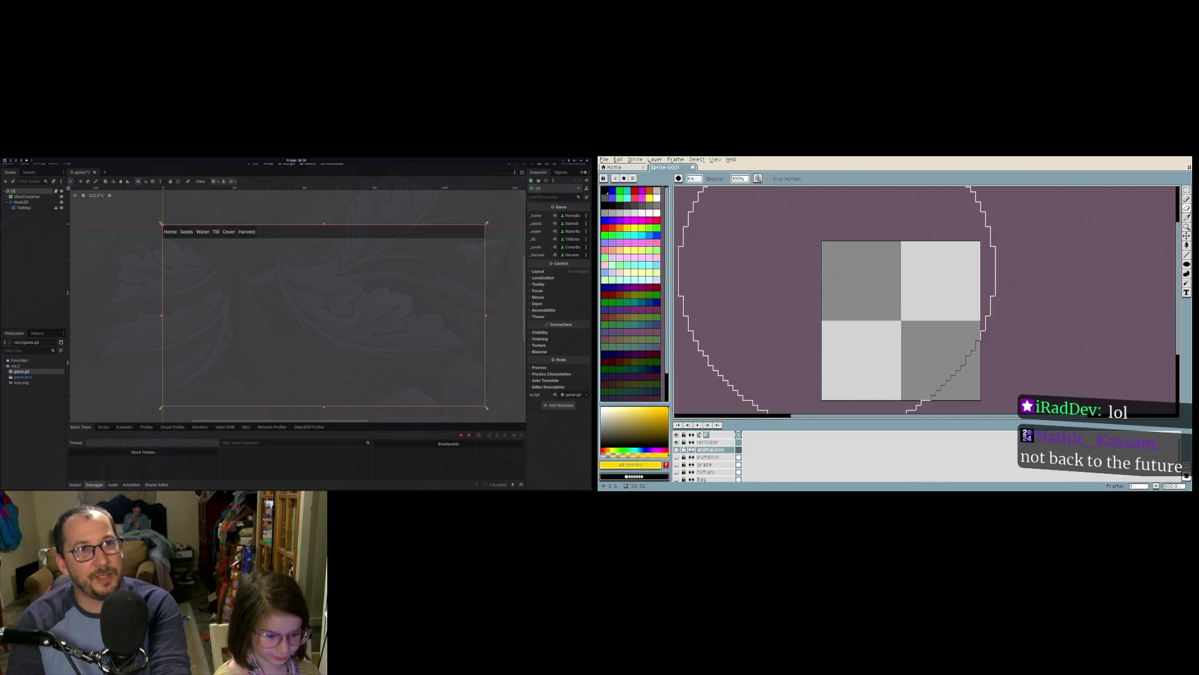
click(1186, 198)
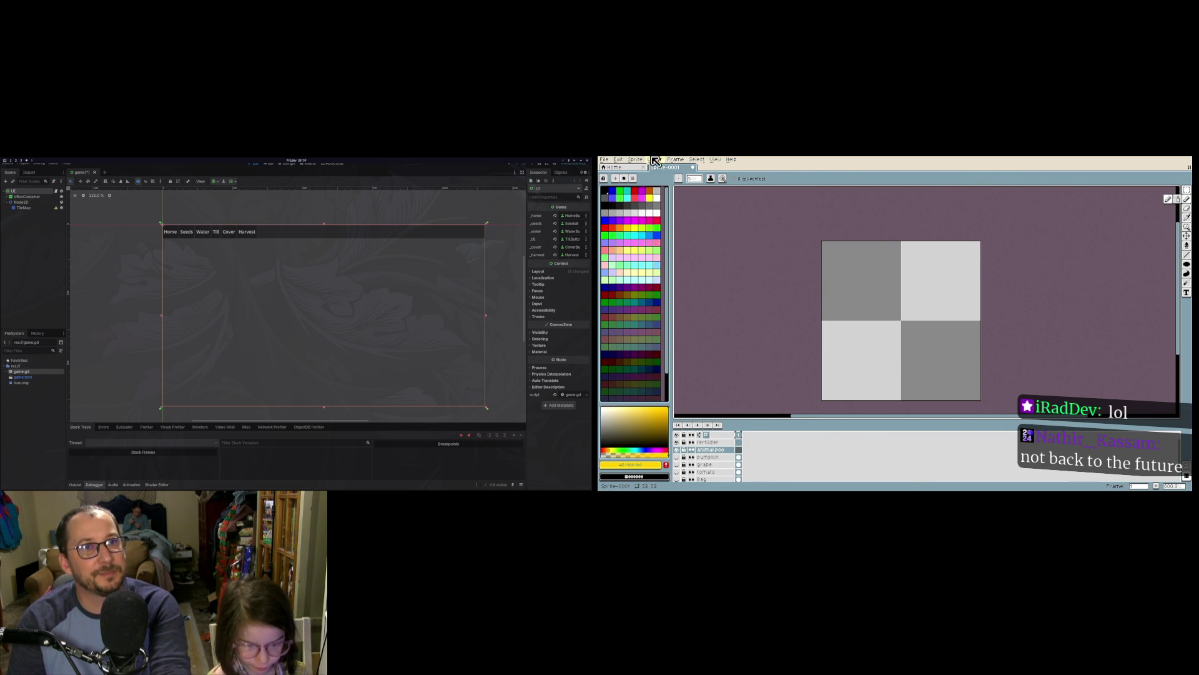
Step: Delete the animal.poo layer, select the fertilizer layer, and show the Bag layer again
click(675, 159)
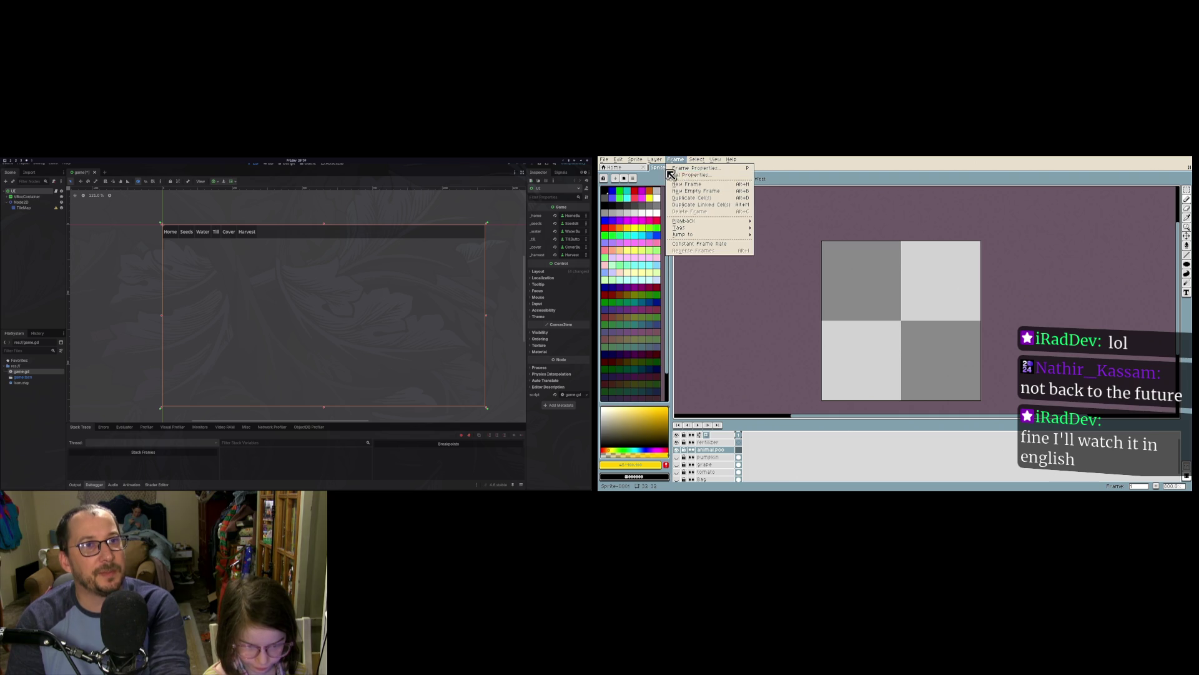
mouse_move(655, 160)
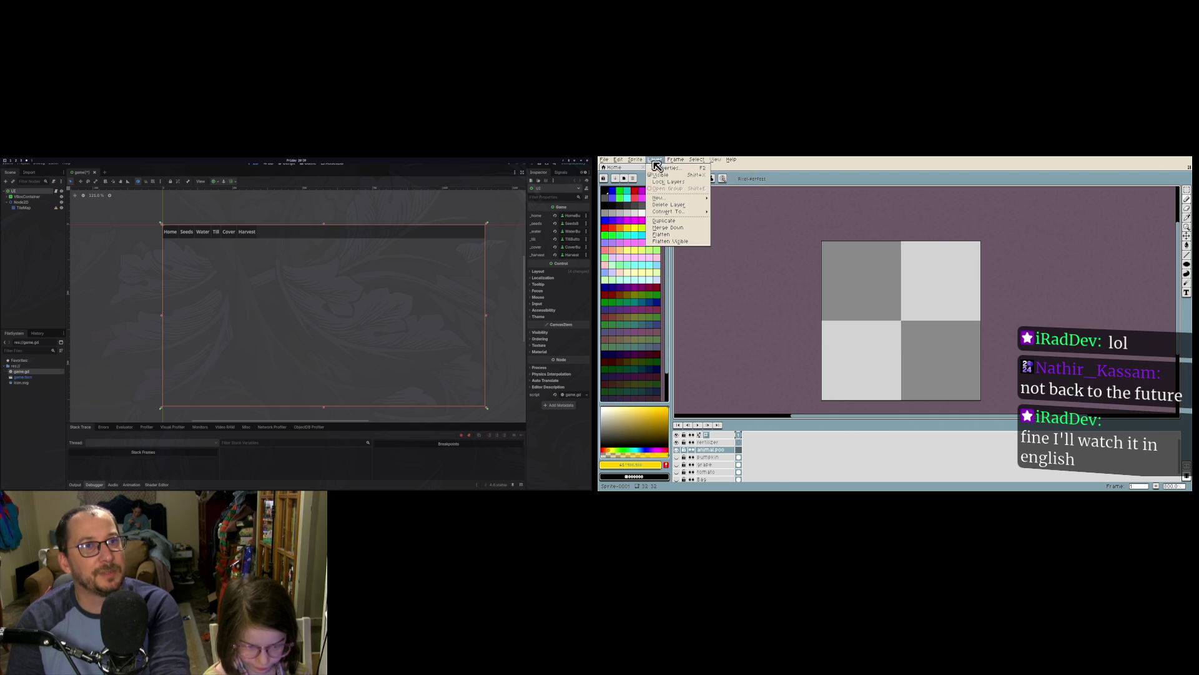
click(669, 205)
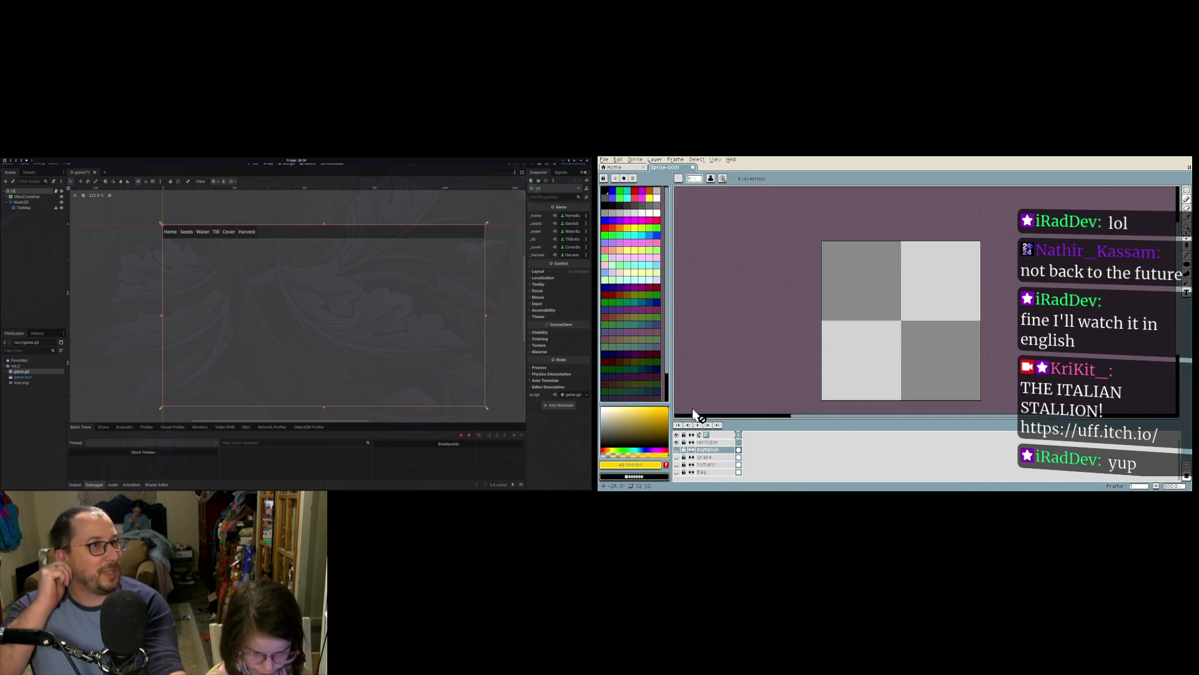
click(703, 443)
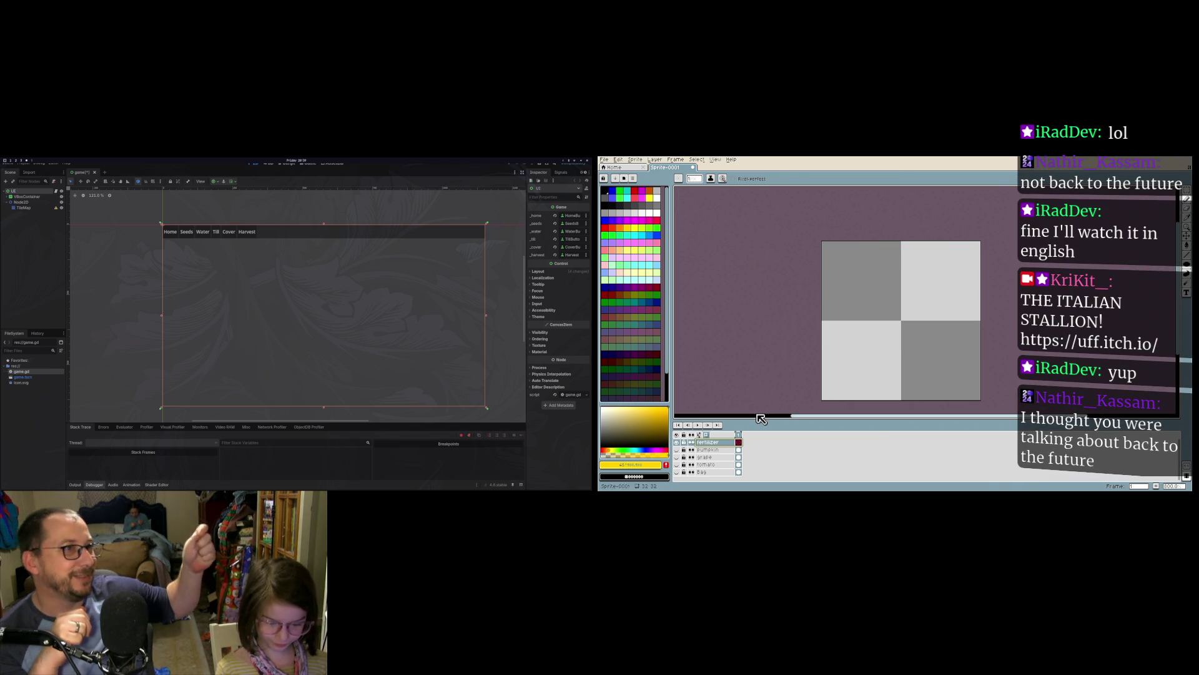
click(676, 472)
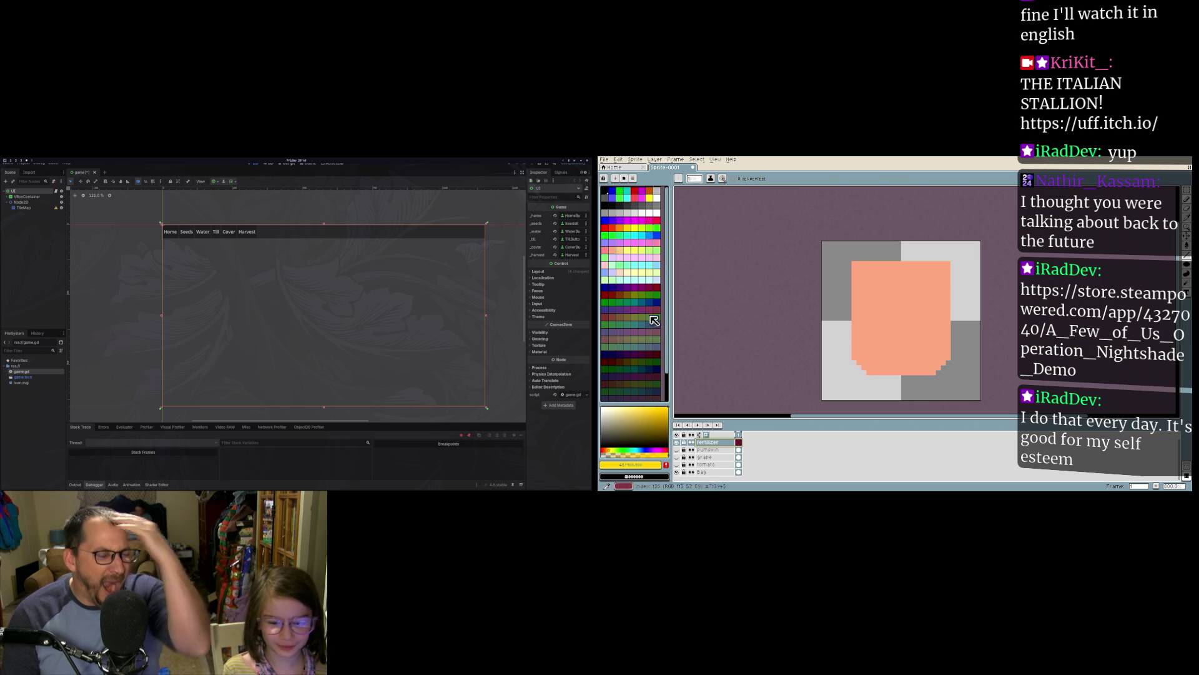
Step: Try peach, slate blue-grey, dark green and dark orange-brown palette swatches as the drawing colour
click(611, 266)
click(619, 250)
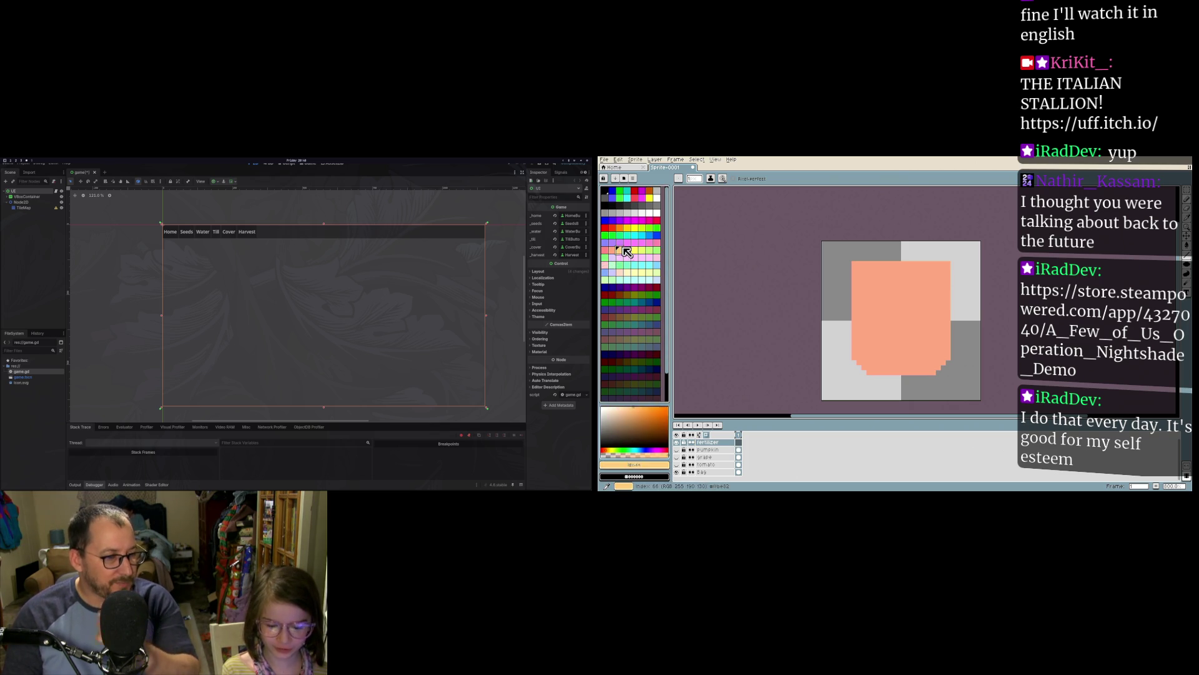
click(649, 347)
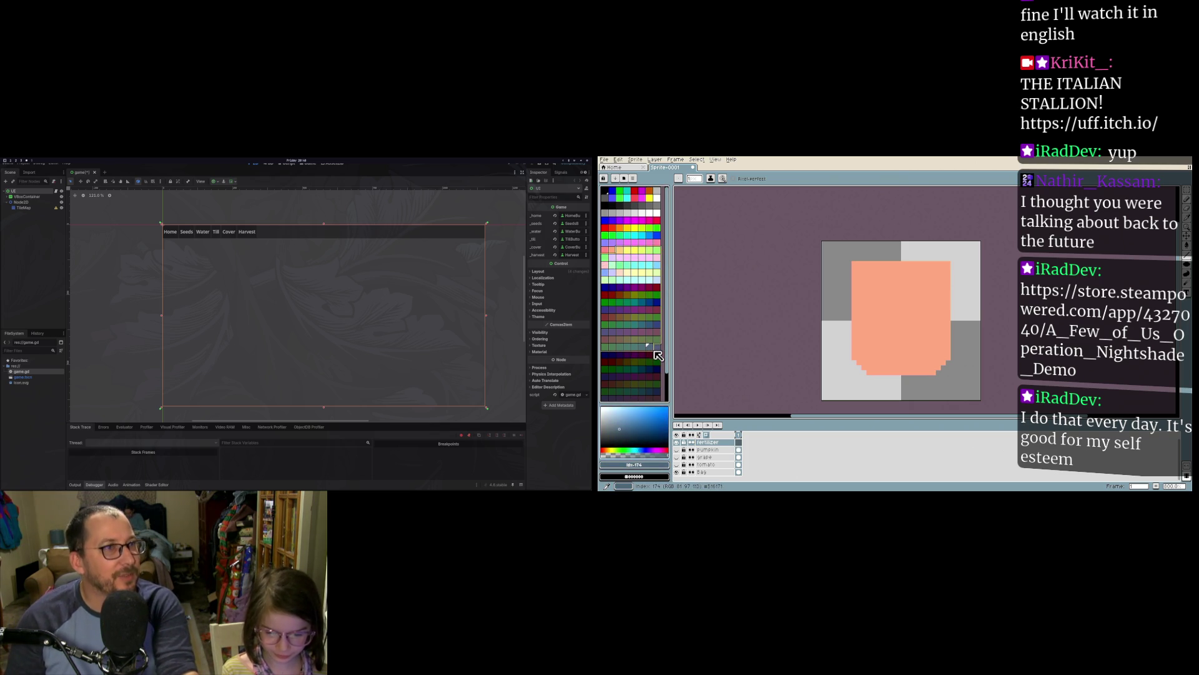
click(612, 371)
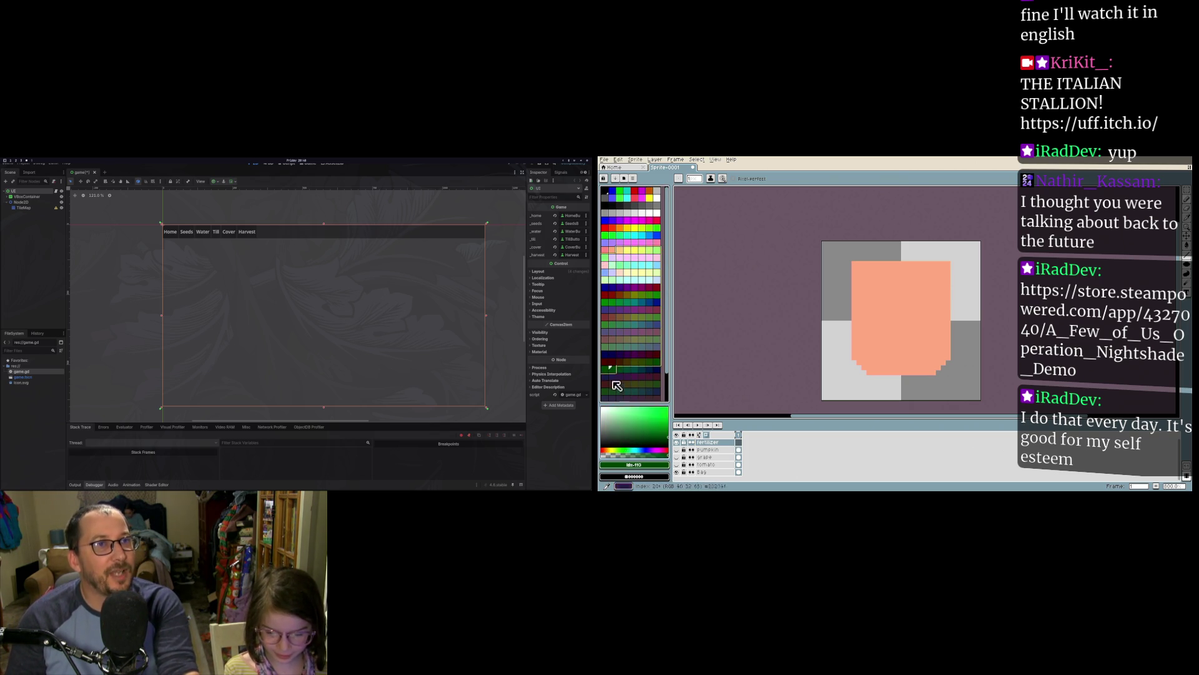
scroll(624, 350, down, 2)
click(631, 372)
click(625, 269)
Step: Try purple, light green, mauve-pink and olive, then set the colour to dark brown
click(621, 233)
click(627, 263)
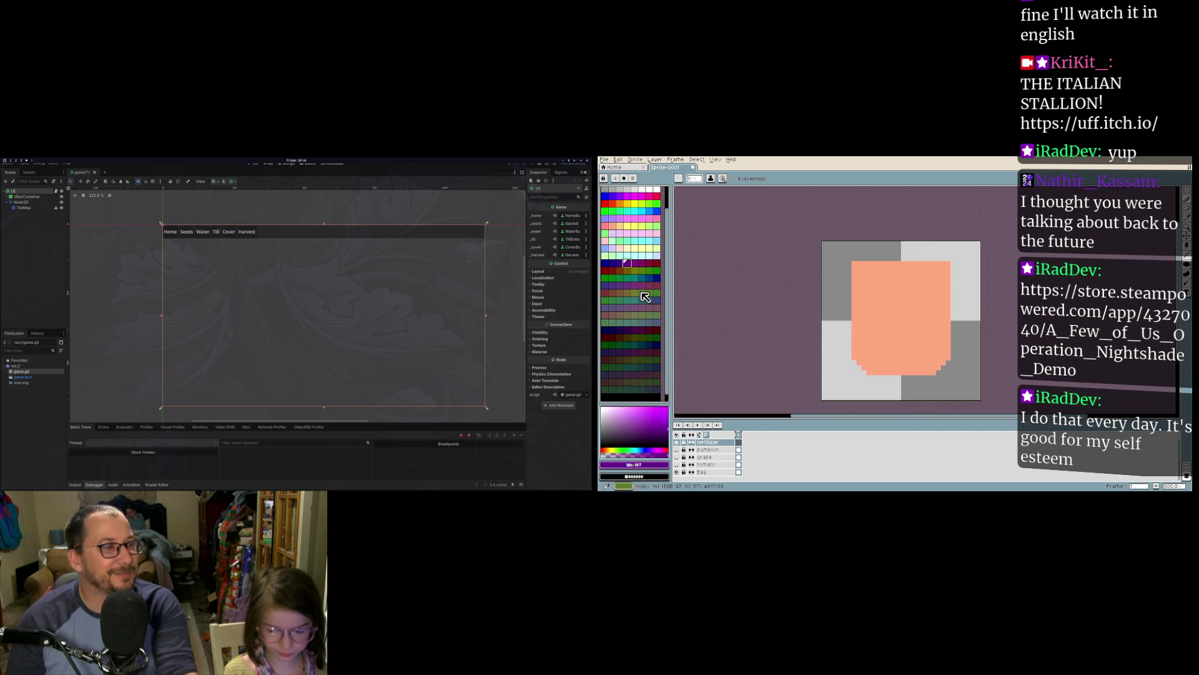
scroll(648, 313, down, 1)
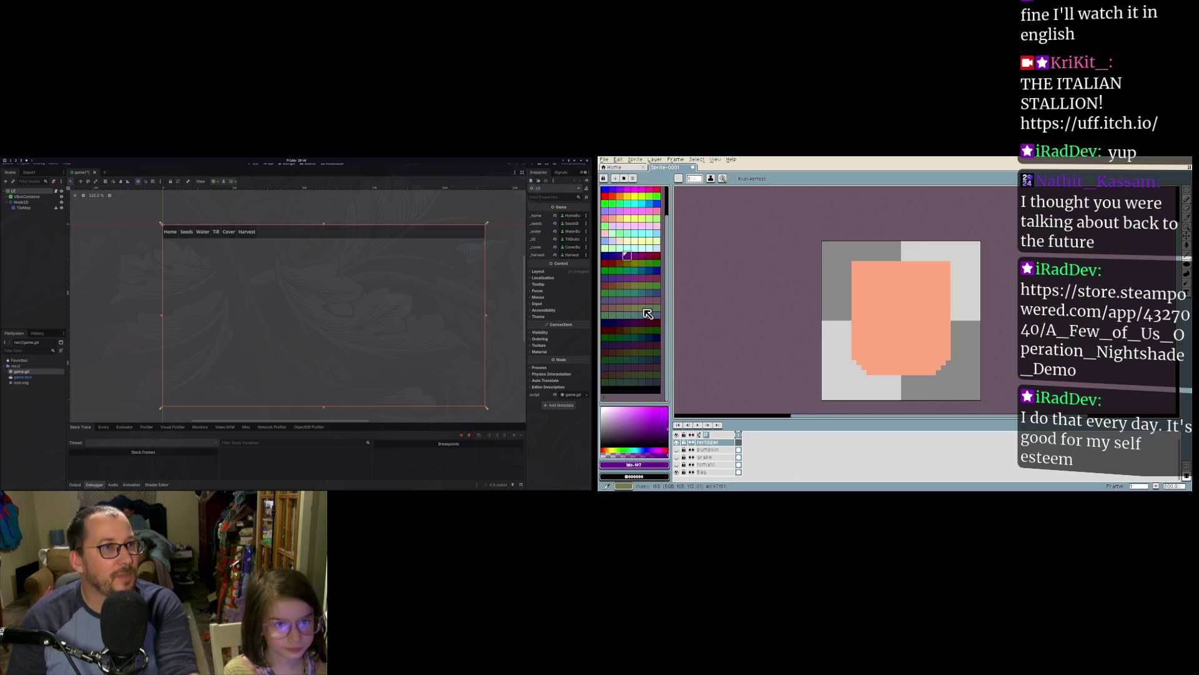
click(629, 235)
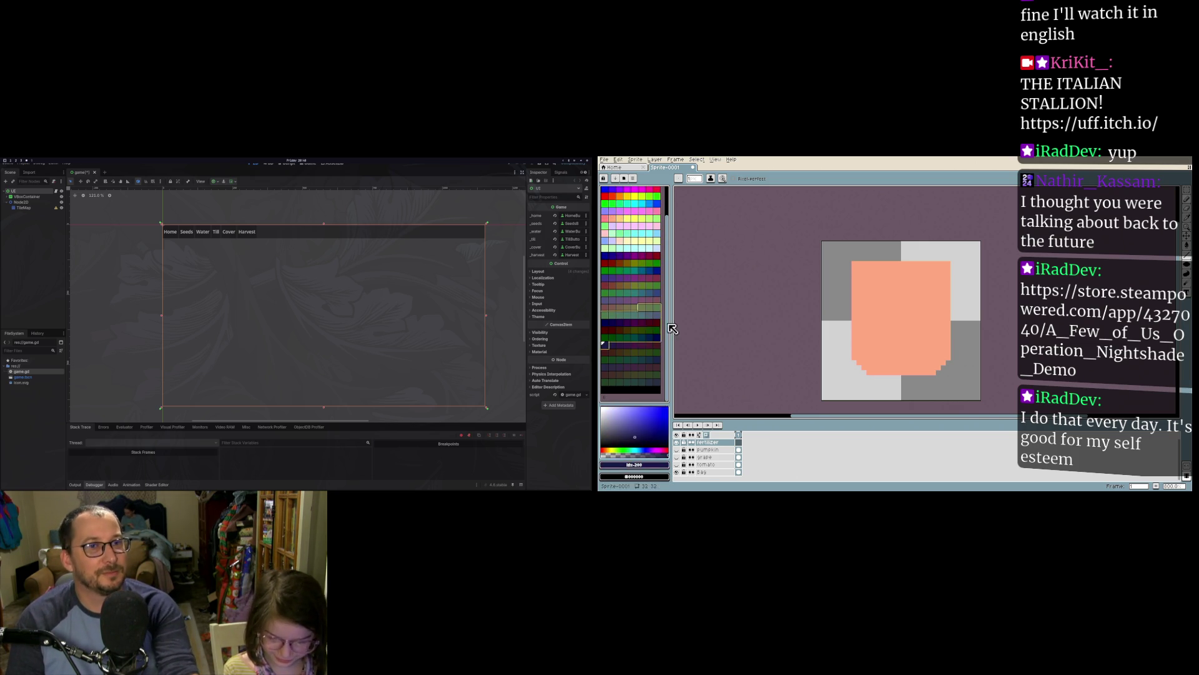
click(645, 304)
click(644, 307)
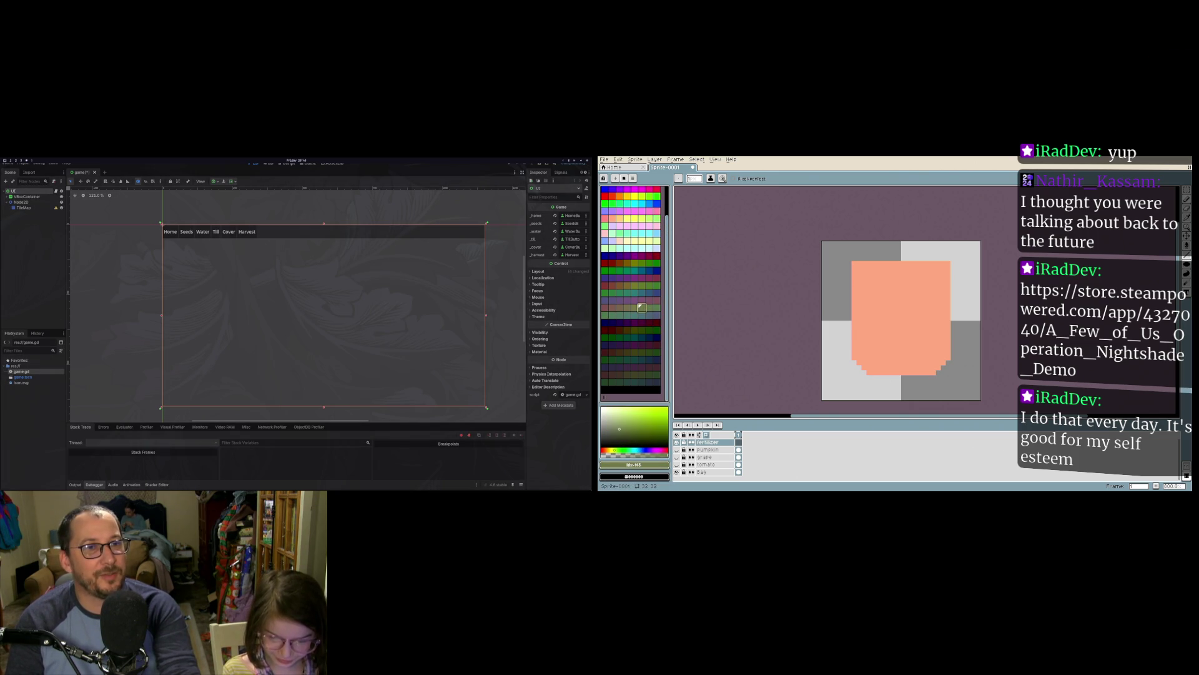
click(626, 241)
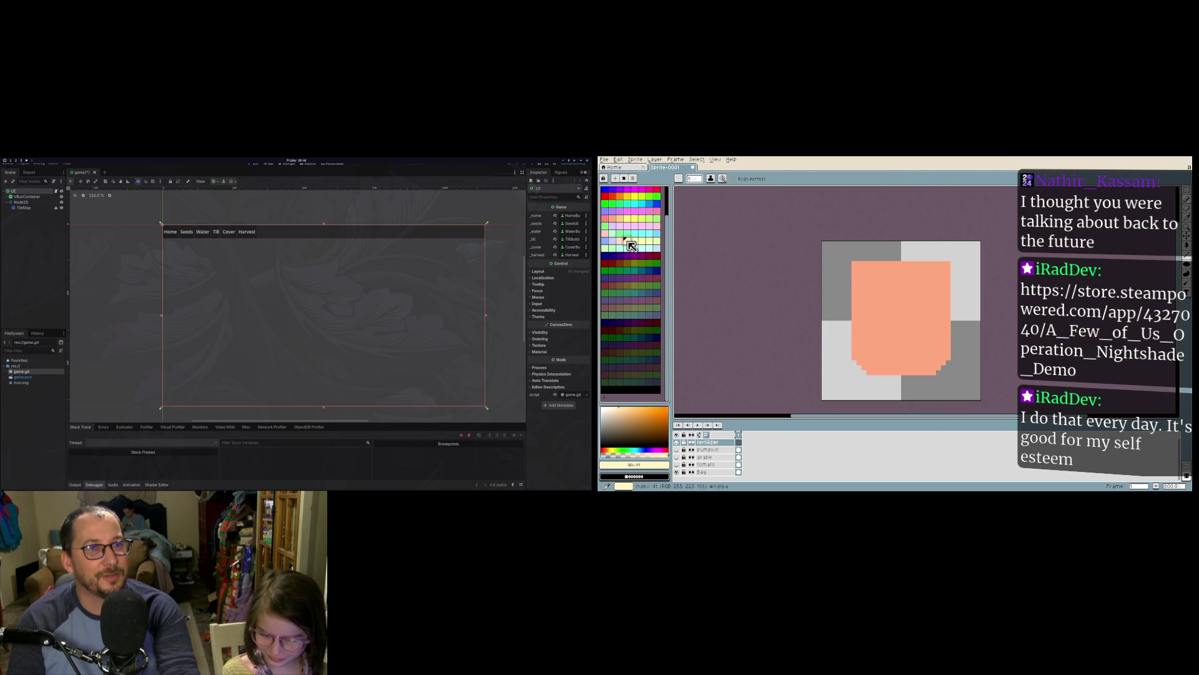
drag(657, 410, 654, 431)
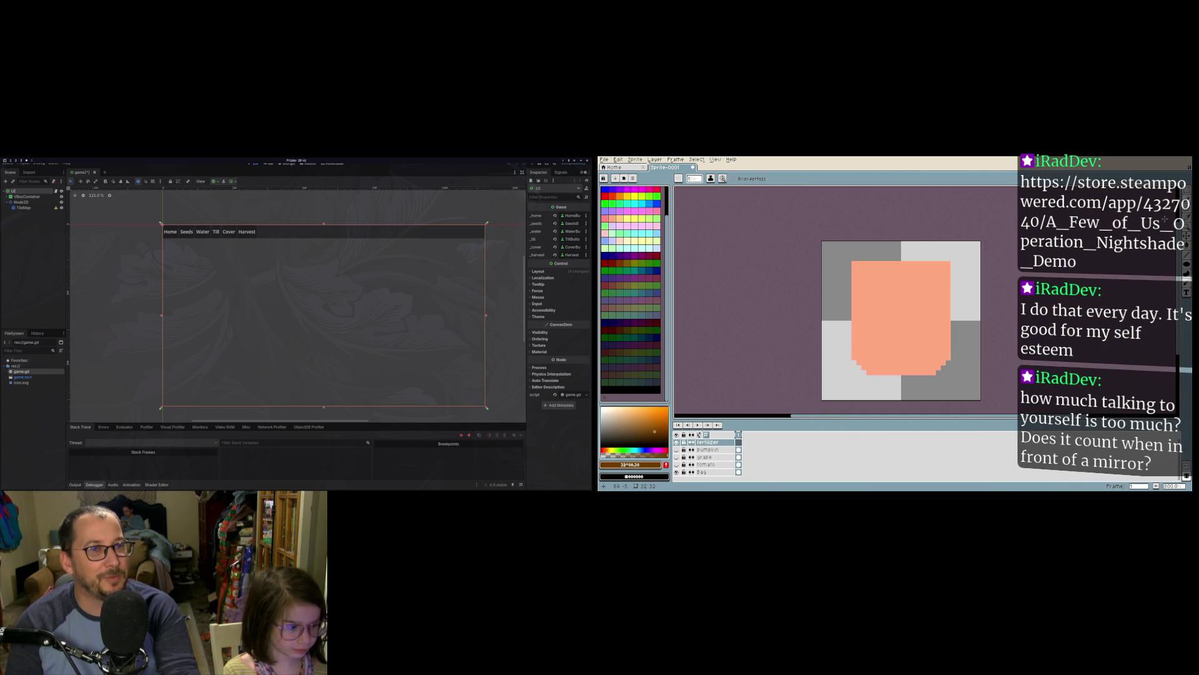
Step: Spray dark brown speckles across the peach shape, undoing the first too-dense pass
click(1186, 199)
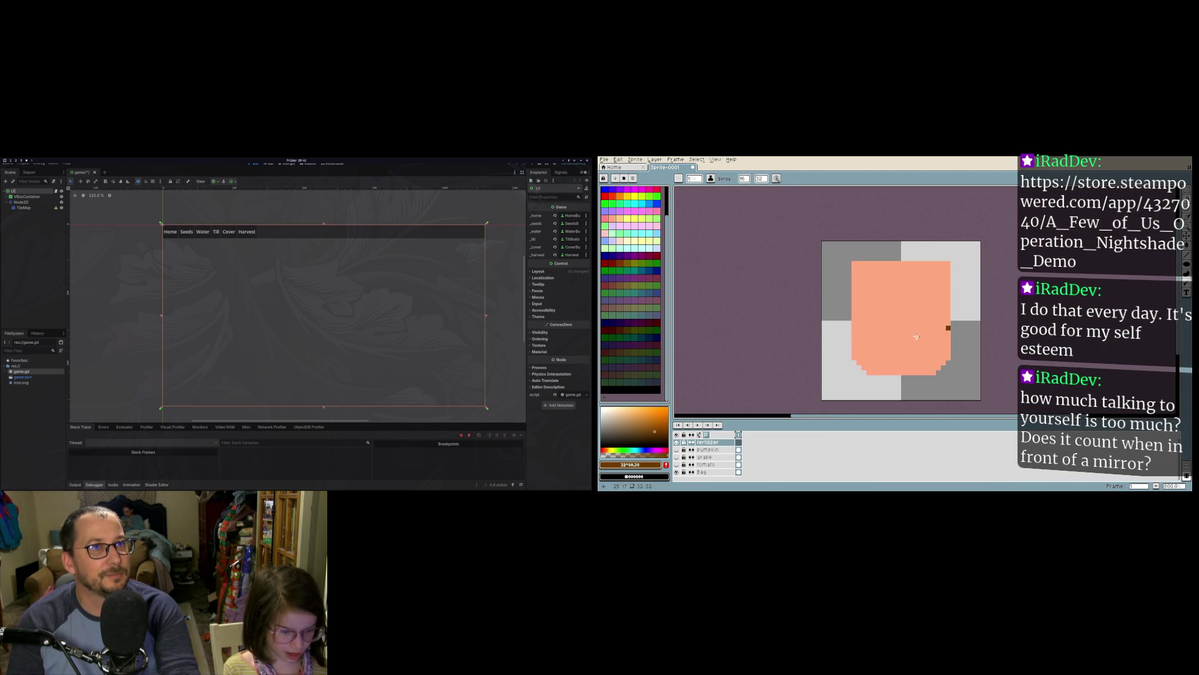
drag(917, 327, 902, 332)
key(ctrl+z)
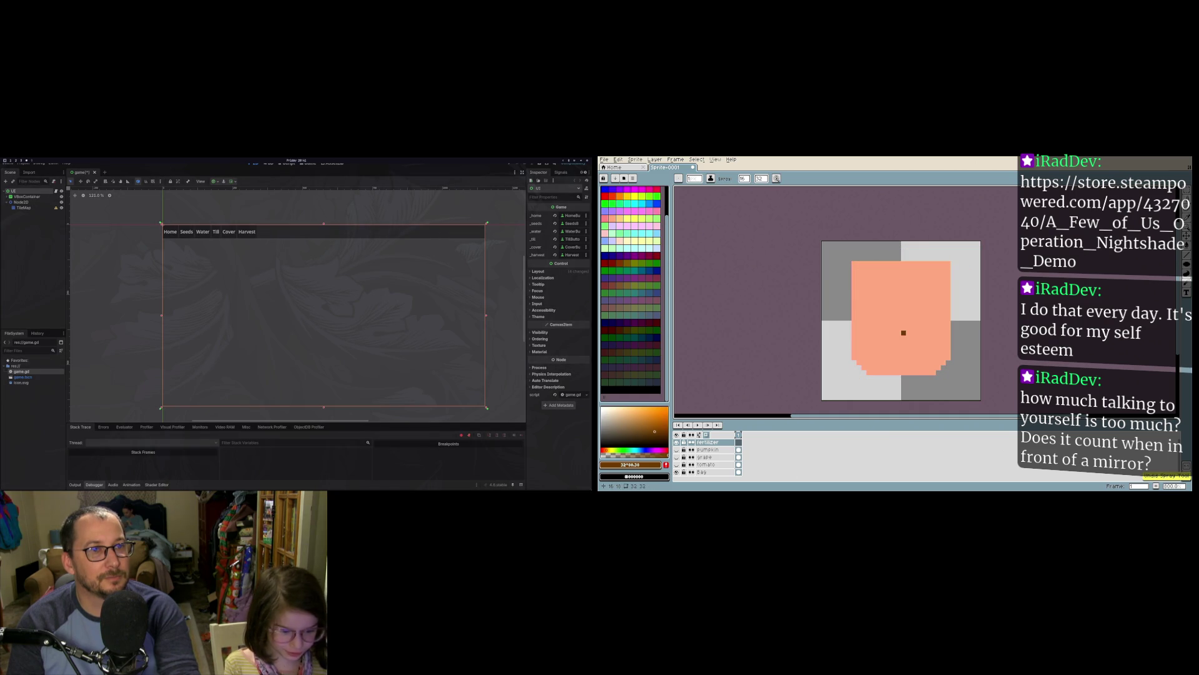
drag(900, 321, 937, 313)
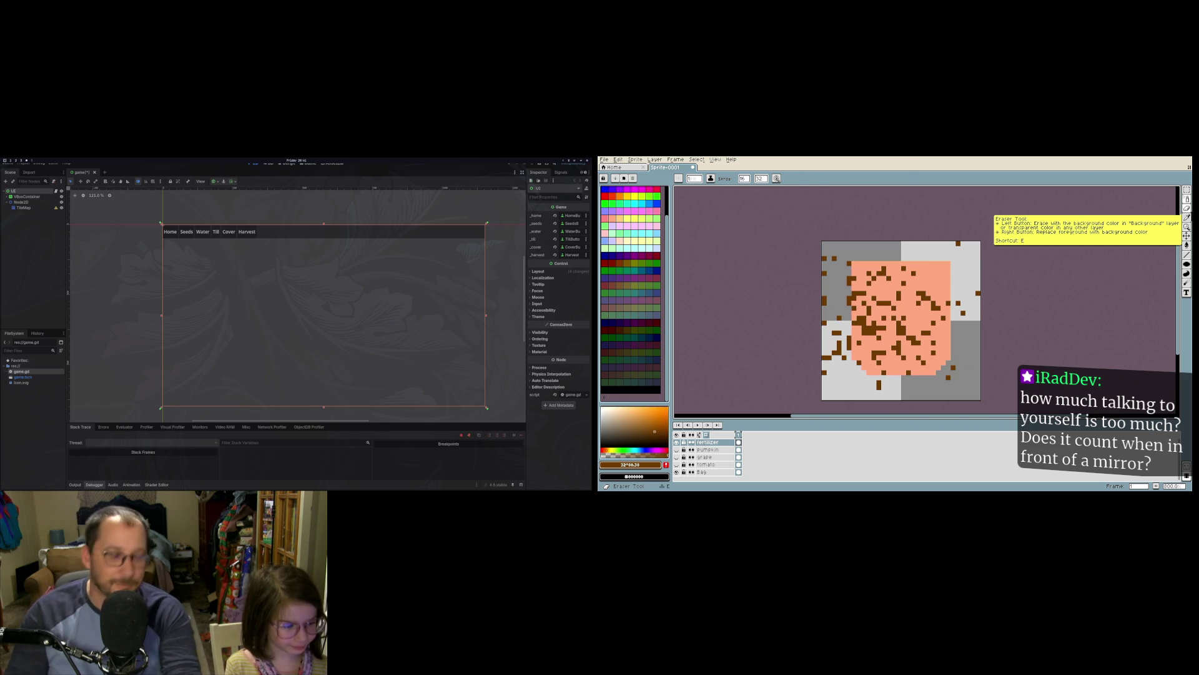
Step: Set the eraser to size 1 and remove stray brown pixels at the top-left and left edge
click(1187, 209)
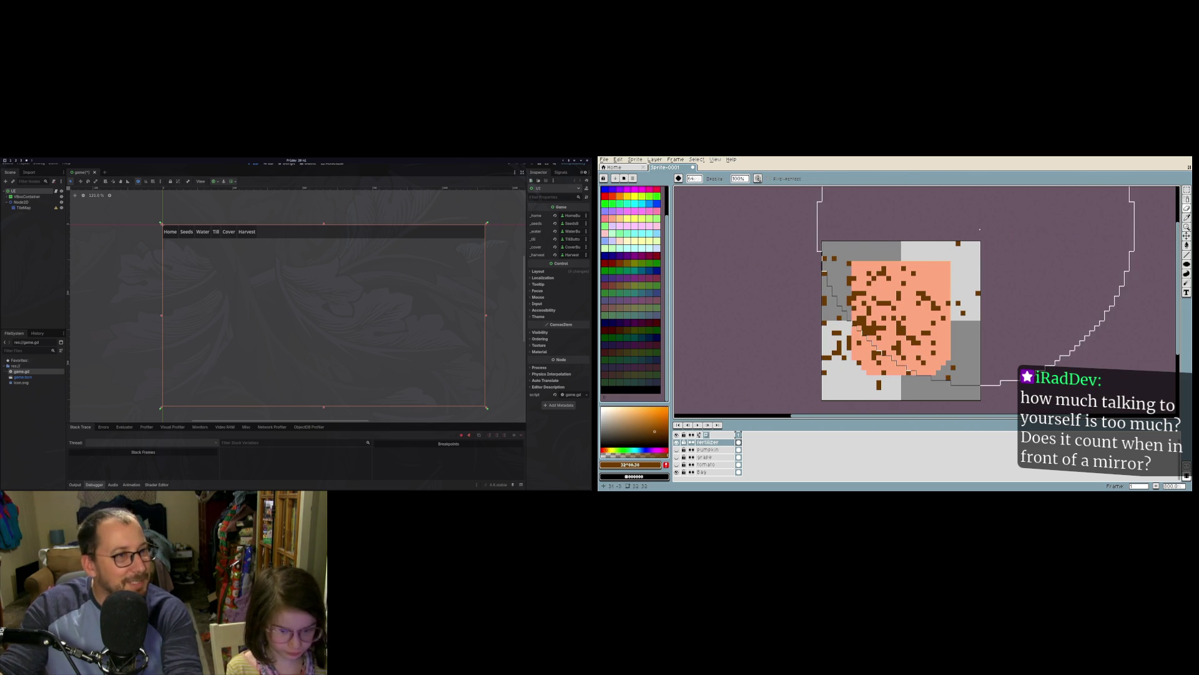
click(694, 179)
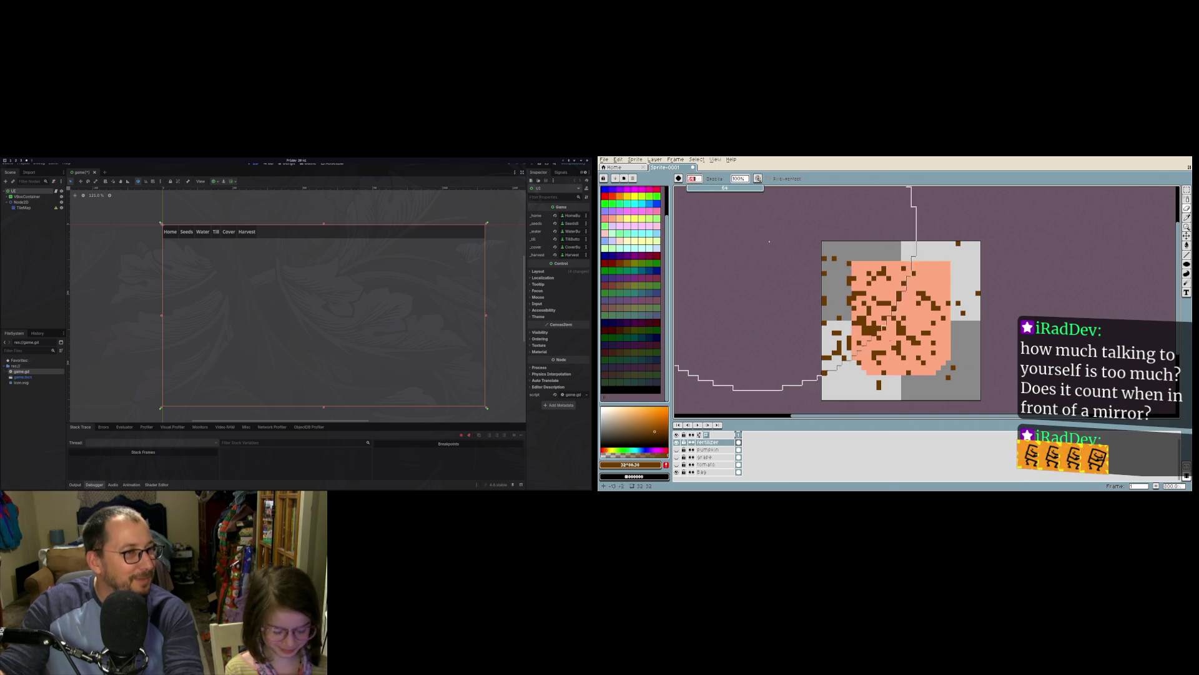
text(1)
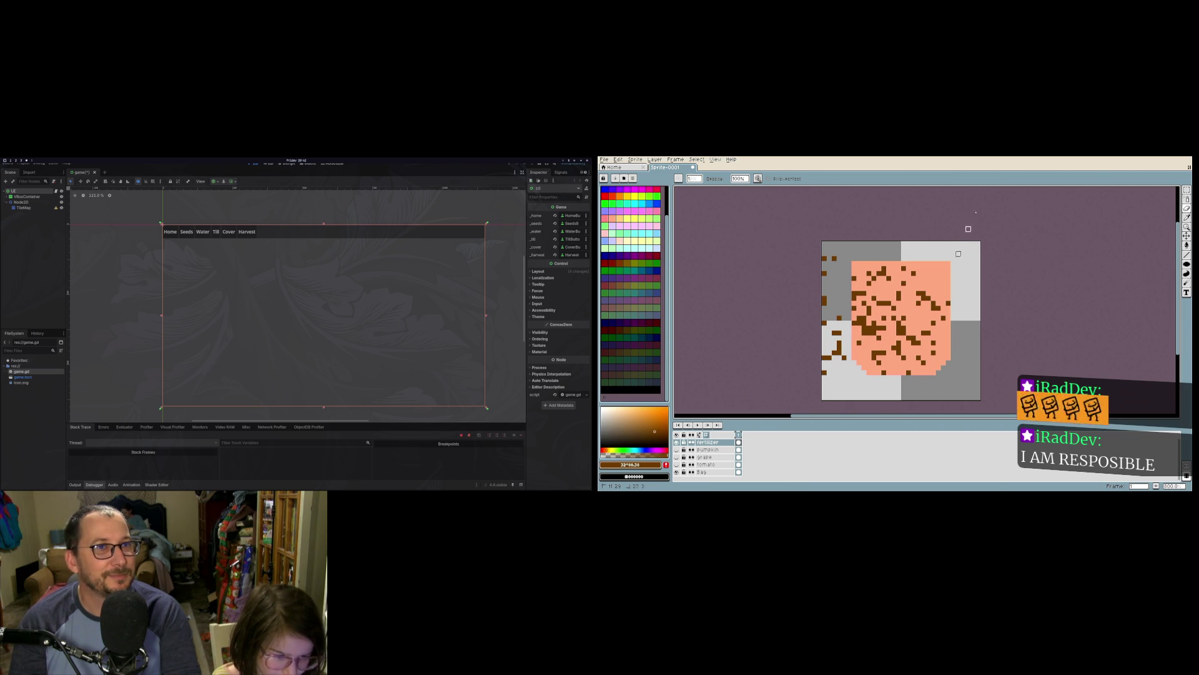
click(825, 274)
click(825, 259)
click(825, 300)
click(835, 258)
drag(835, 343, 839, 367)
click(824, 322)
click(828, 357)
click(824, 373)
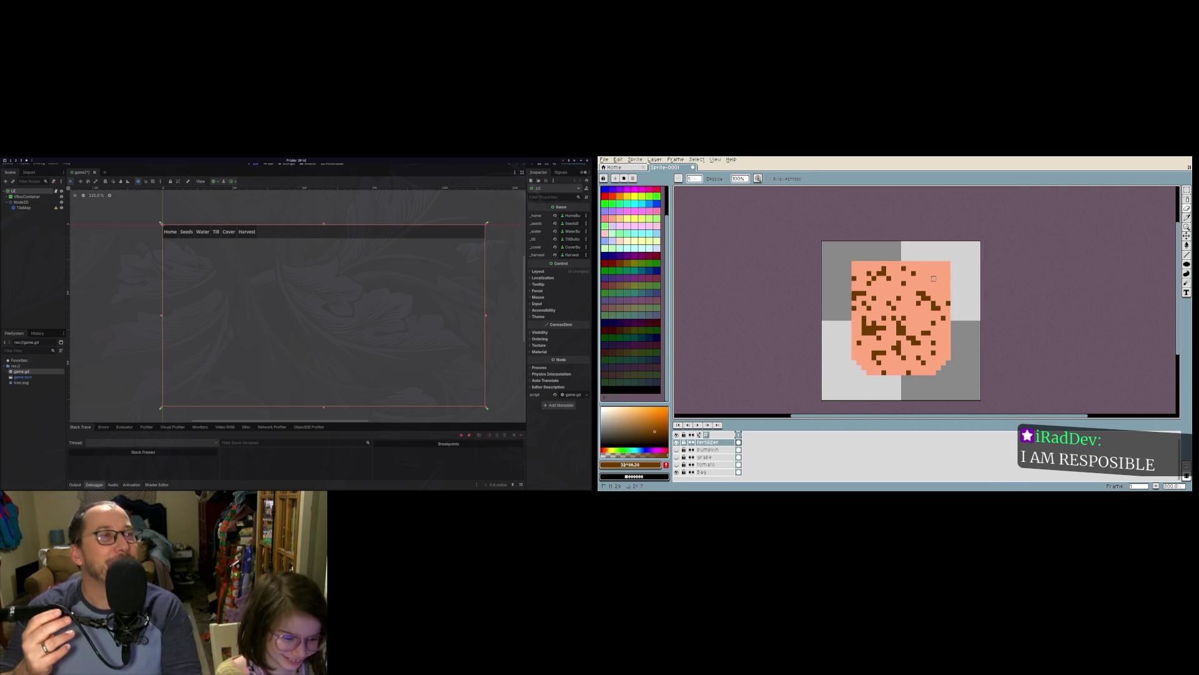
Step: Erase speckles along the shape's top and left edges, thin its left cluster, and run the game
click(859, 293)
click(874, 279)
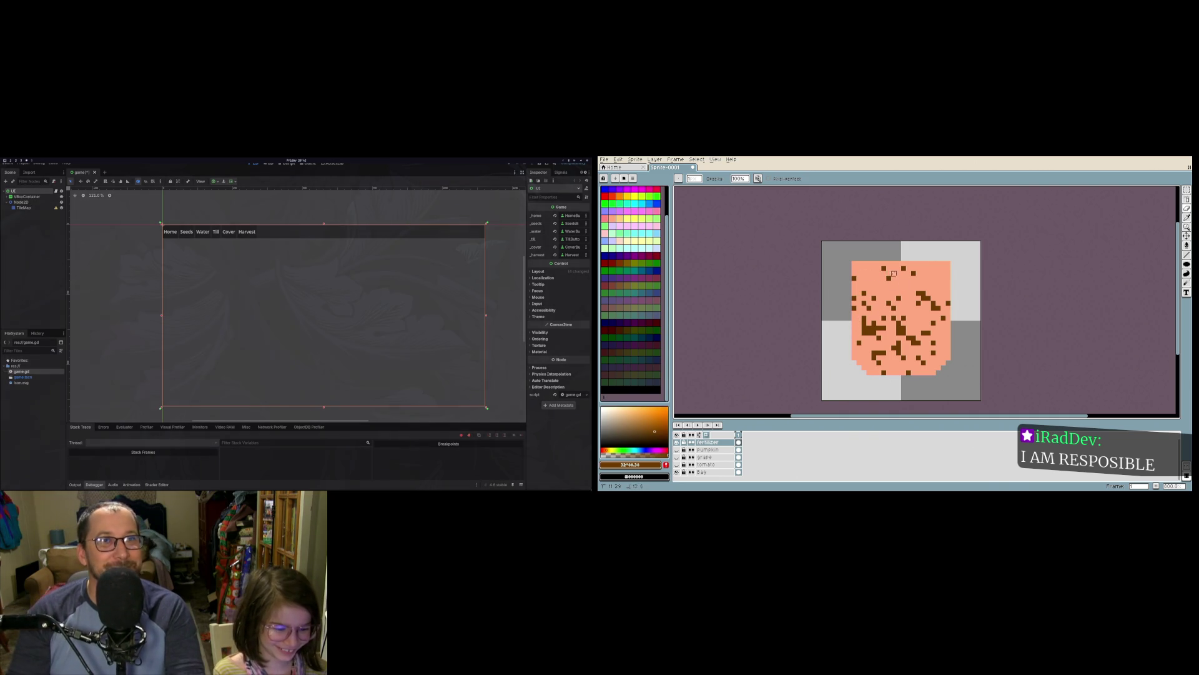
click(854, 278)
click(883, 268)
click(904, 268)
click(913, 273)
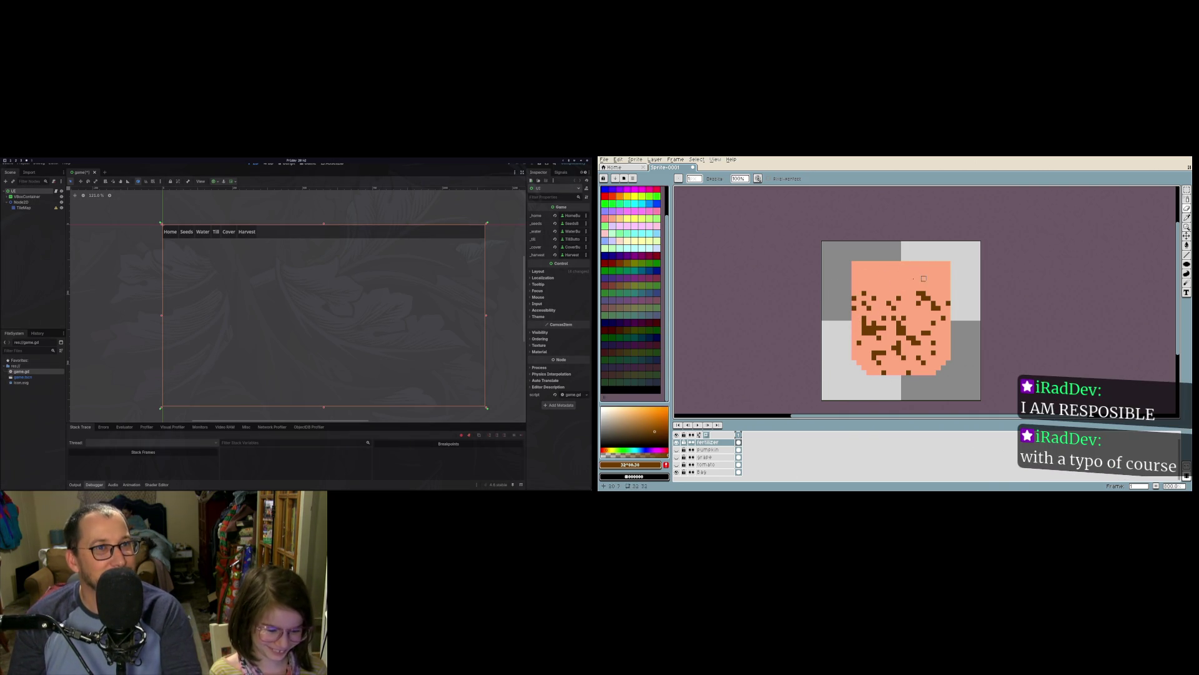
click(854, 299)
click(854, 306)
click(854, 335)
click(869, 331)
click(865, 328)
click(865, 320)
click(874, 328)
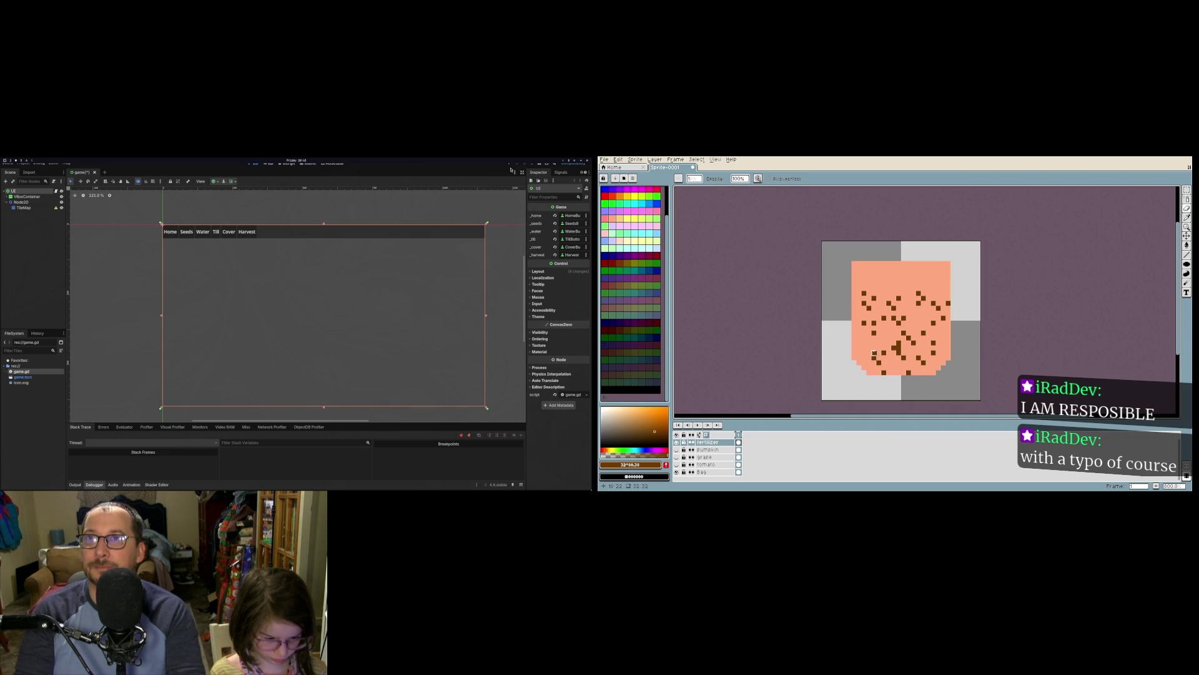
click(510, 168)
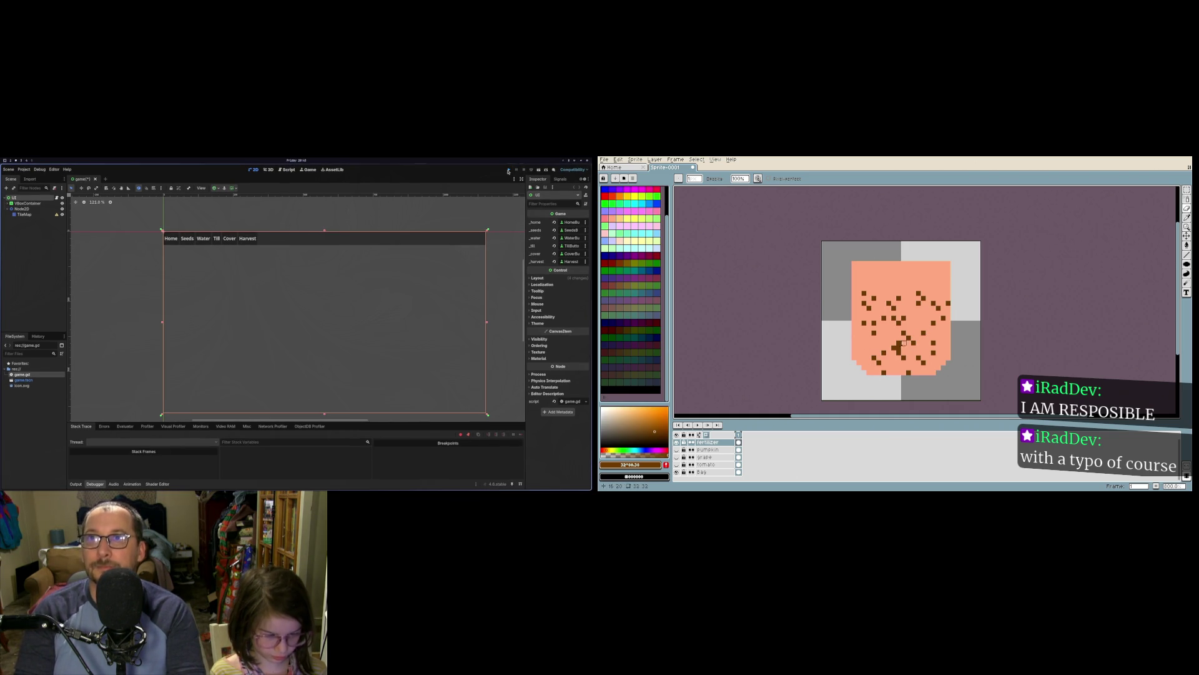
Step: Stop the running Godot game and make the pumpkin layer active in Aseprite
key(F8)
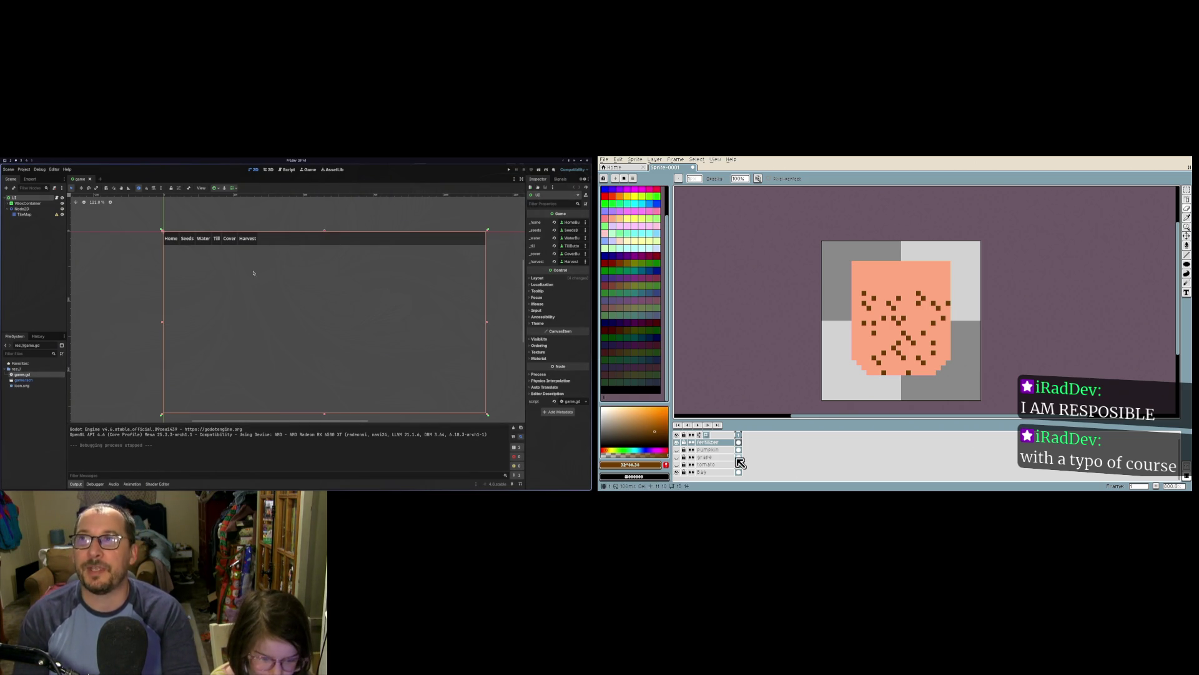
click(707, 450)
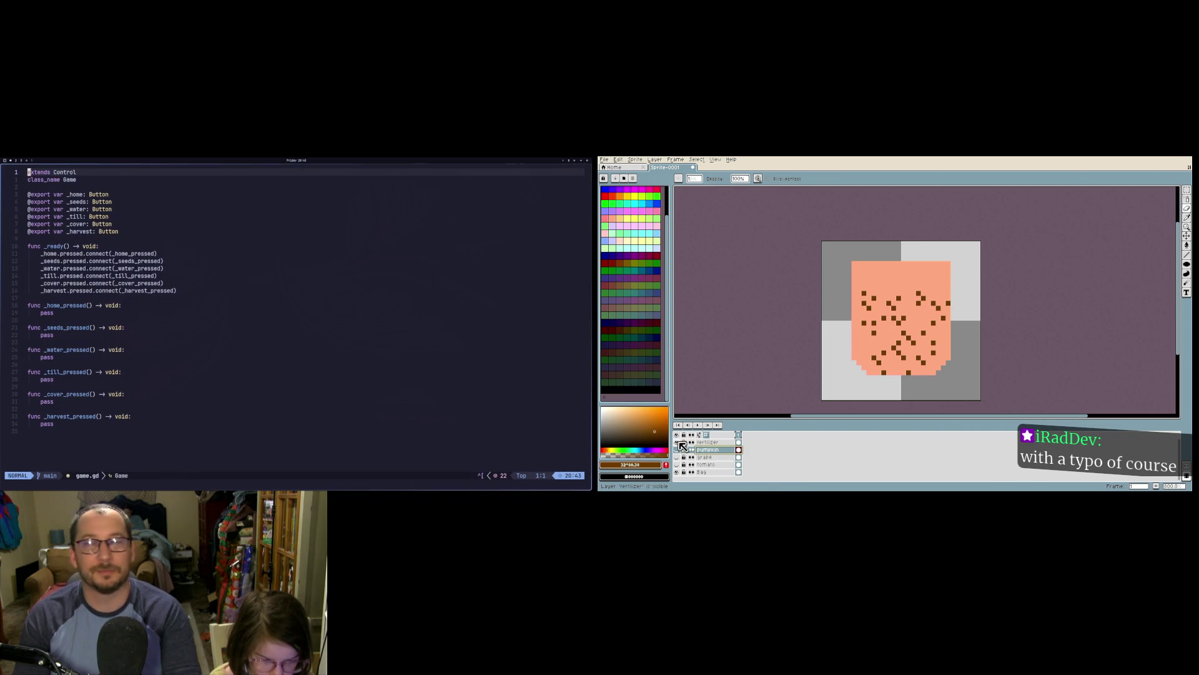
Step: Toggle the fertilizer and Bag layers' visibility to compare, leaving the Bag layer visible
click(676, 441)
click(677, 442)
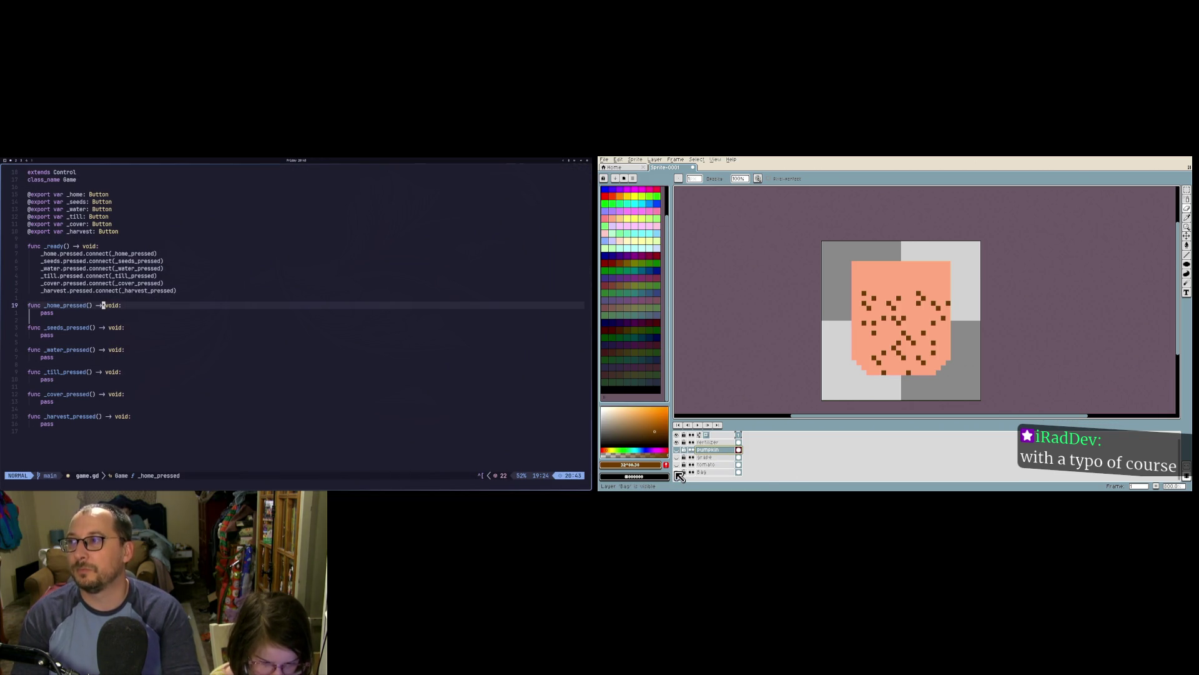
click(678, 472)
double_click(677, 473)
double_click(677, 473)
click(677, 473)
Step: Select the fertilizer layer and hide its brown dots
key(j)
key(k)
key(k)
key(j)
key(j)
key(k)
key(j)
key(alt+Tab)
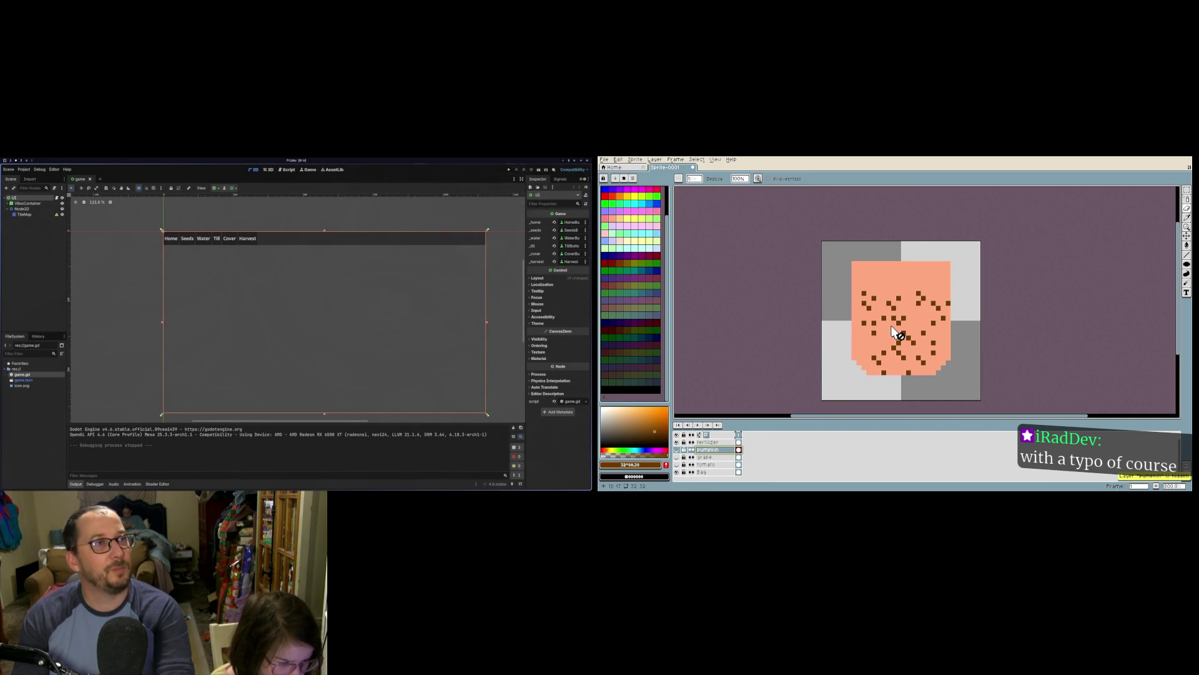
key(alt+Tab)
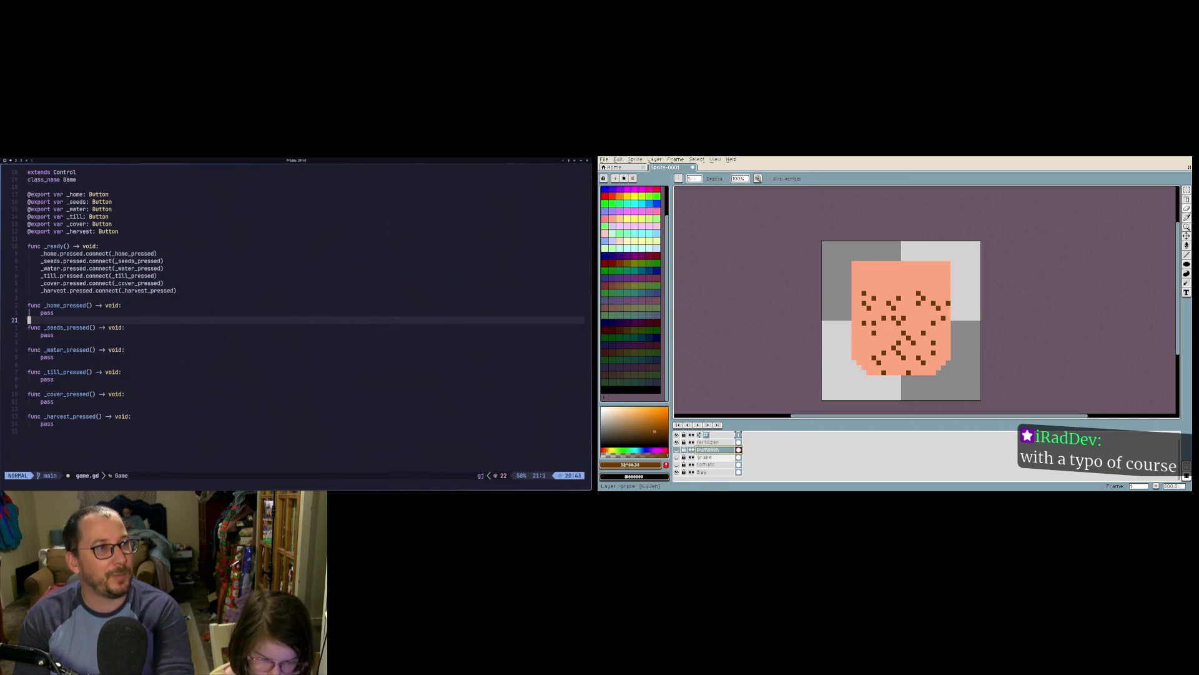
click(684, 443)
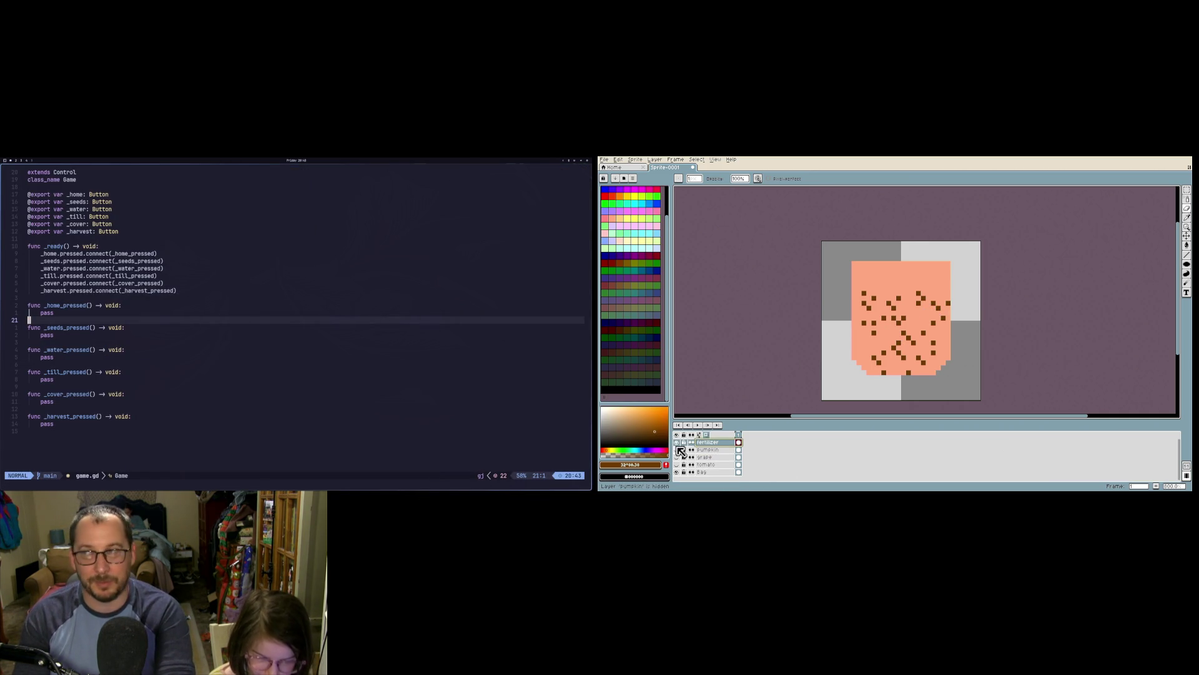
click(677, 442)
Step: Move to the _home_pressed function line in the script and bring up the layer options
key(k)
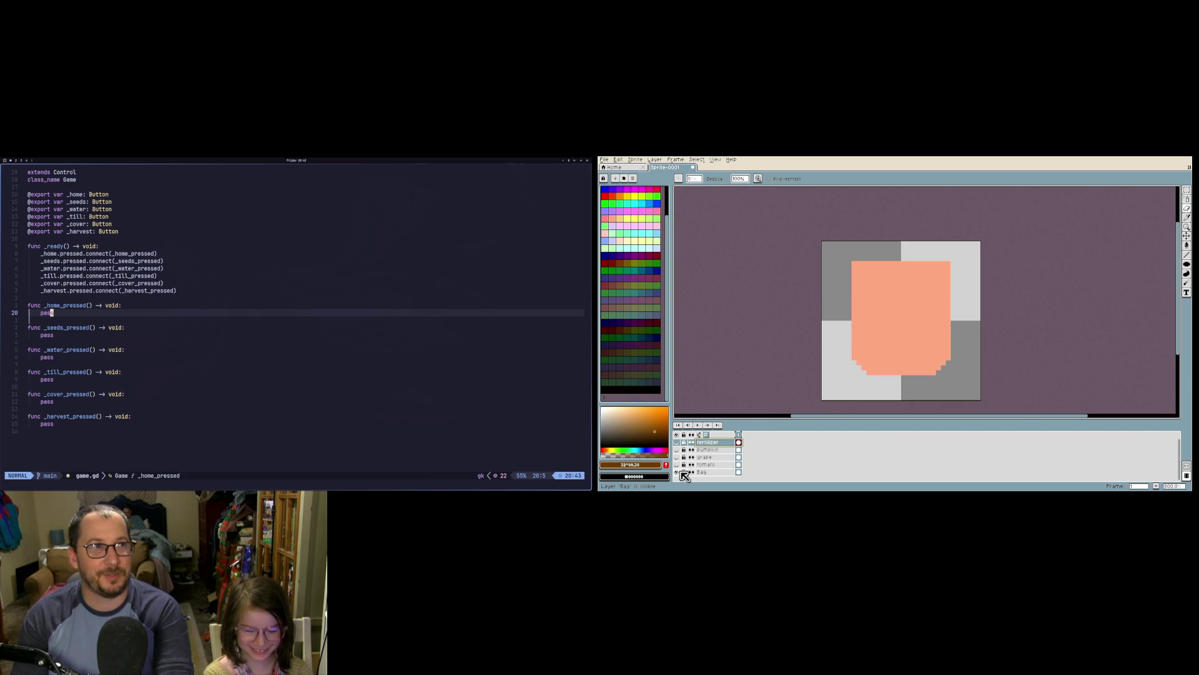
key(k)
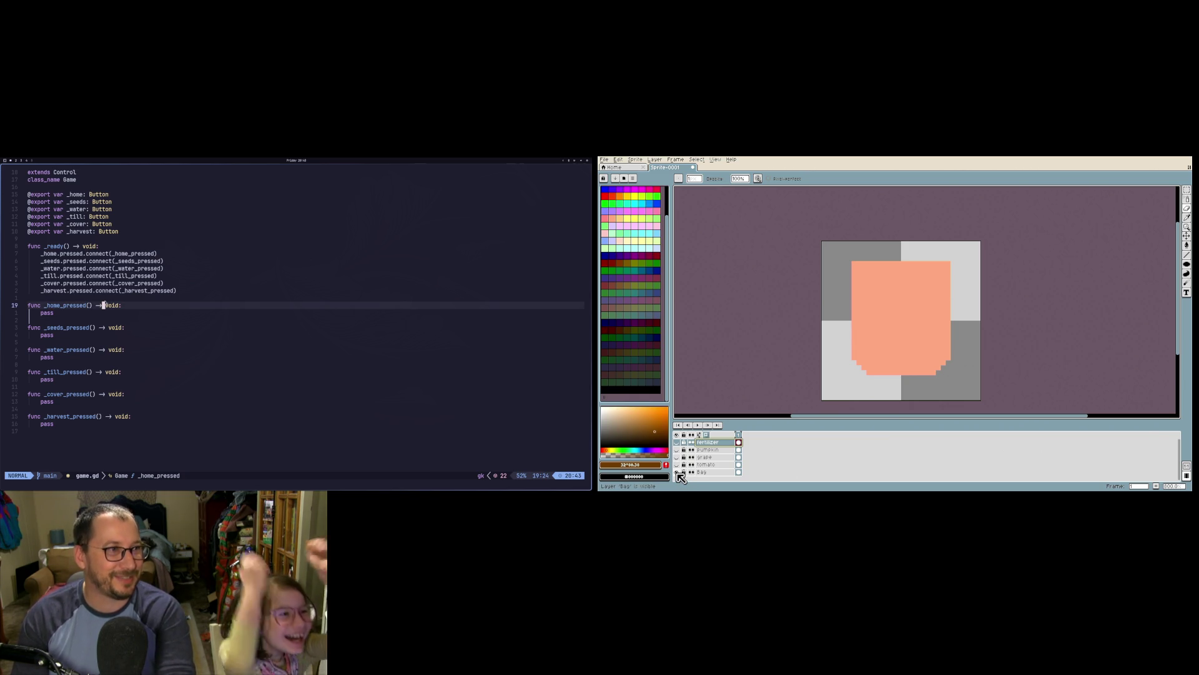
key(j)
key(k)
key(j)
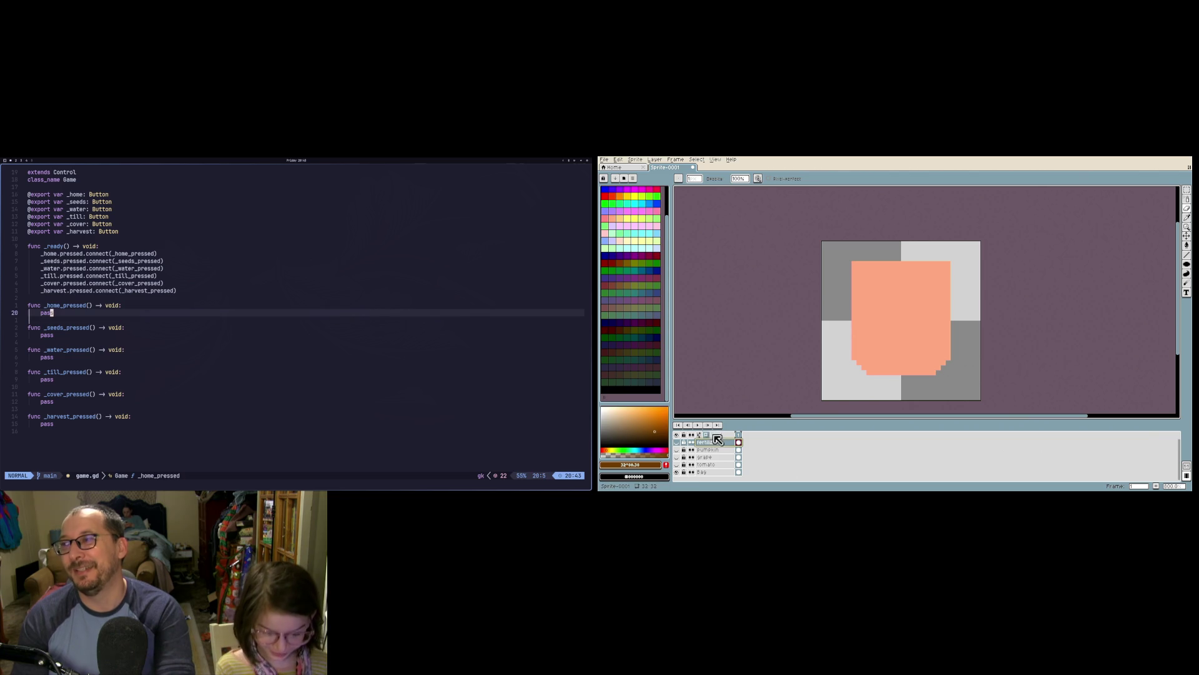
key(k)
key(k)
key(j)
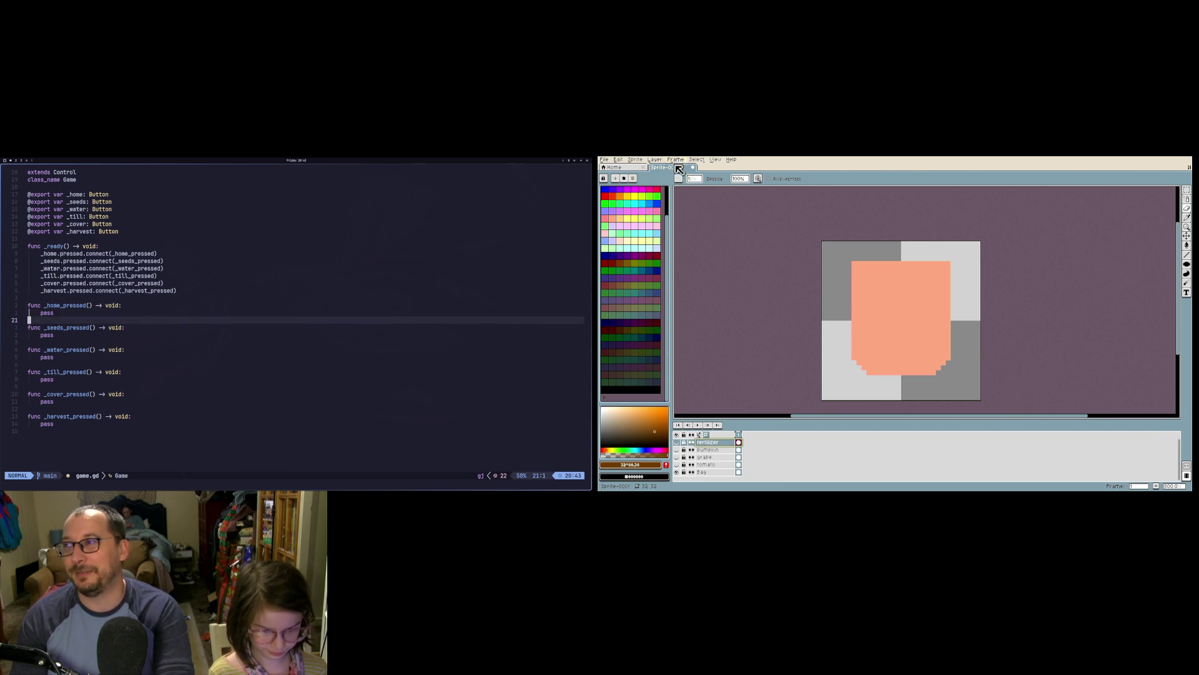
click(654, 160)
Step: Add a new empty layer in Aseprite
key(j)
mouse_move(684, 199)
key(k)
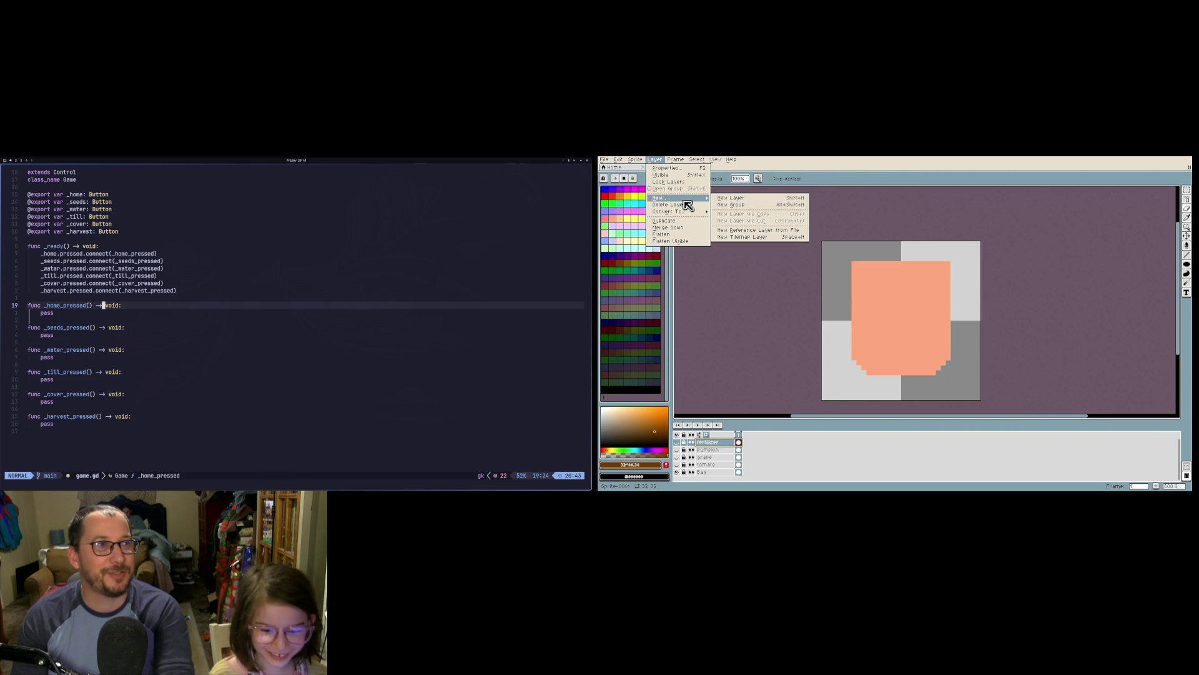
click(726, 199)
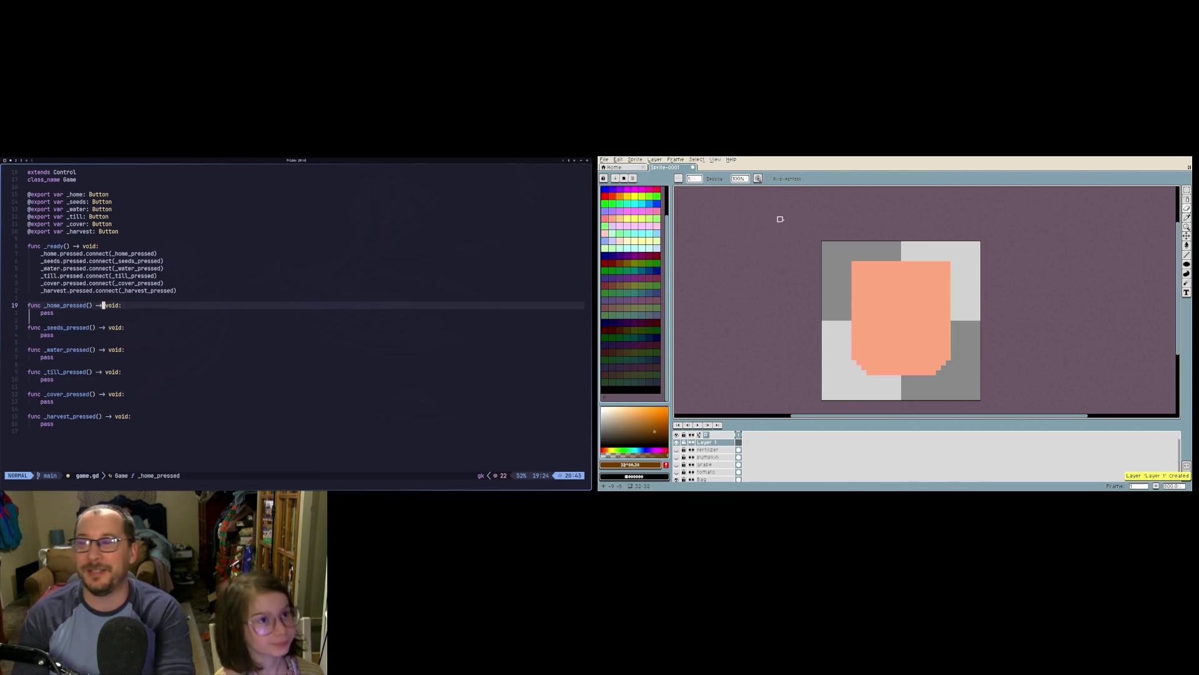
key(super+2)
key(super+1)
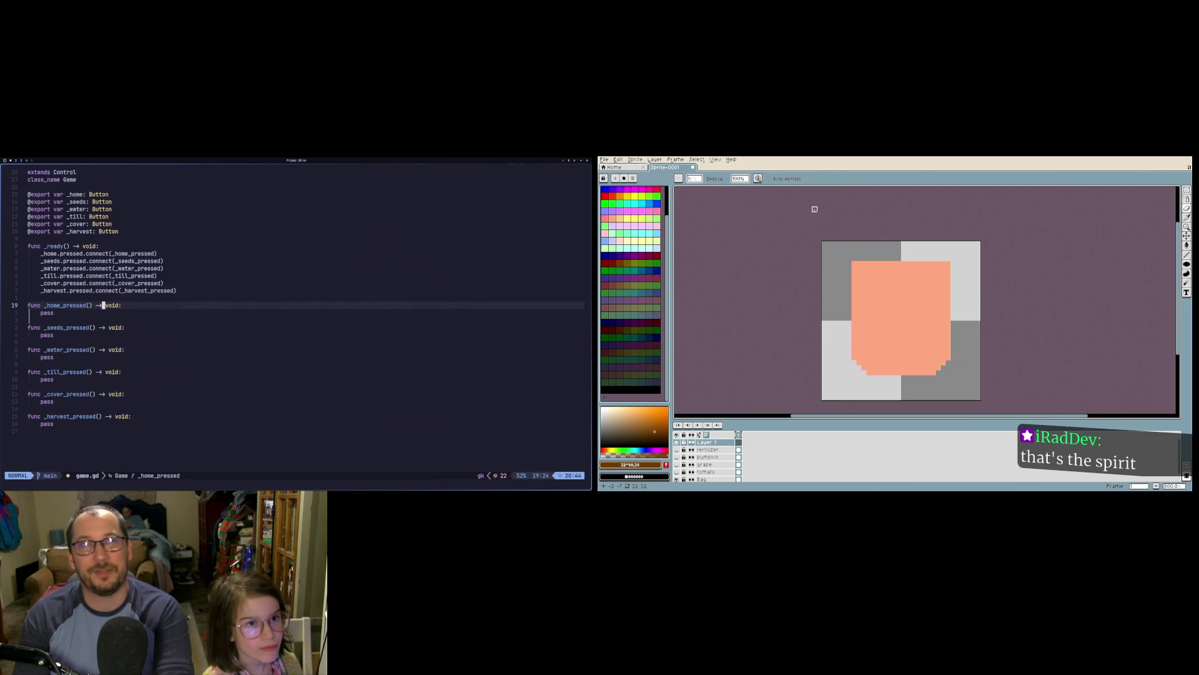
key(super+2)
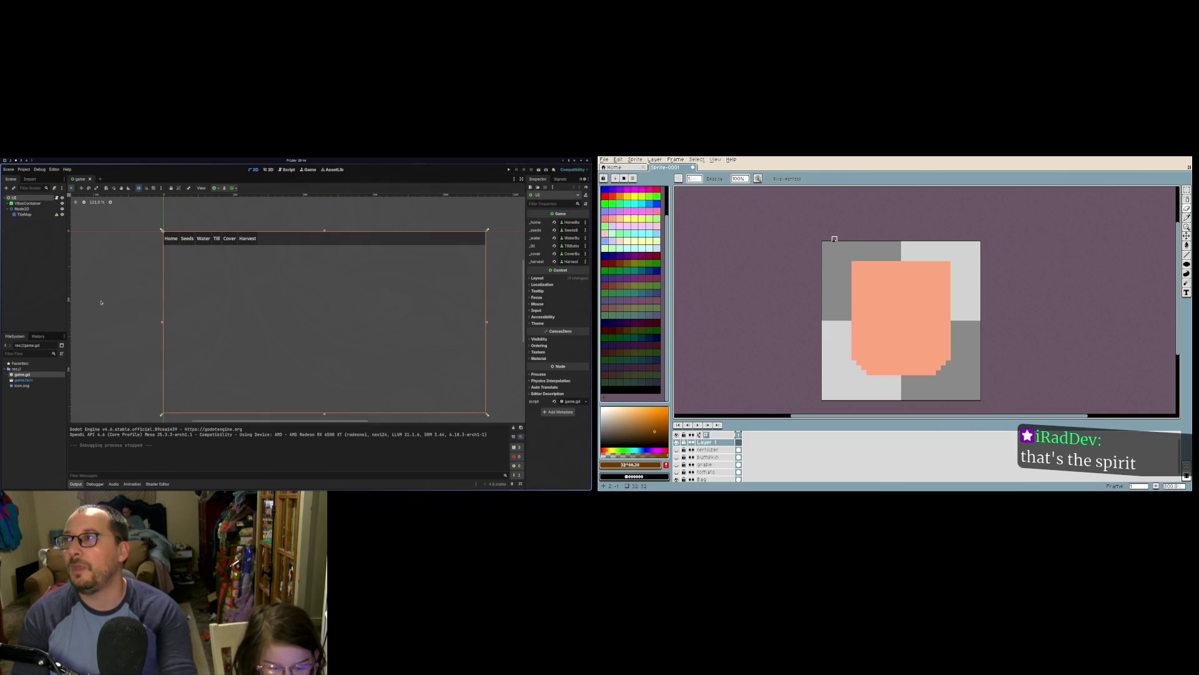
Step: Add a ScrollContainer node under UI and clear Layer 1's name in Layer Properties
right_click(29, 198)
right_click(23, 200)
click(723, 450)
click(47, 213)
double_click(712, 443)
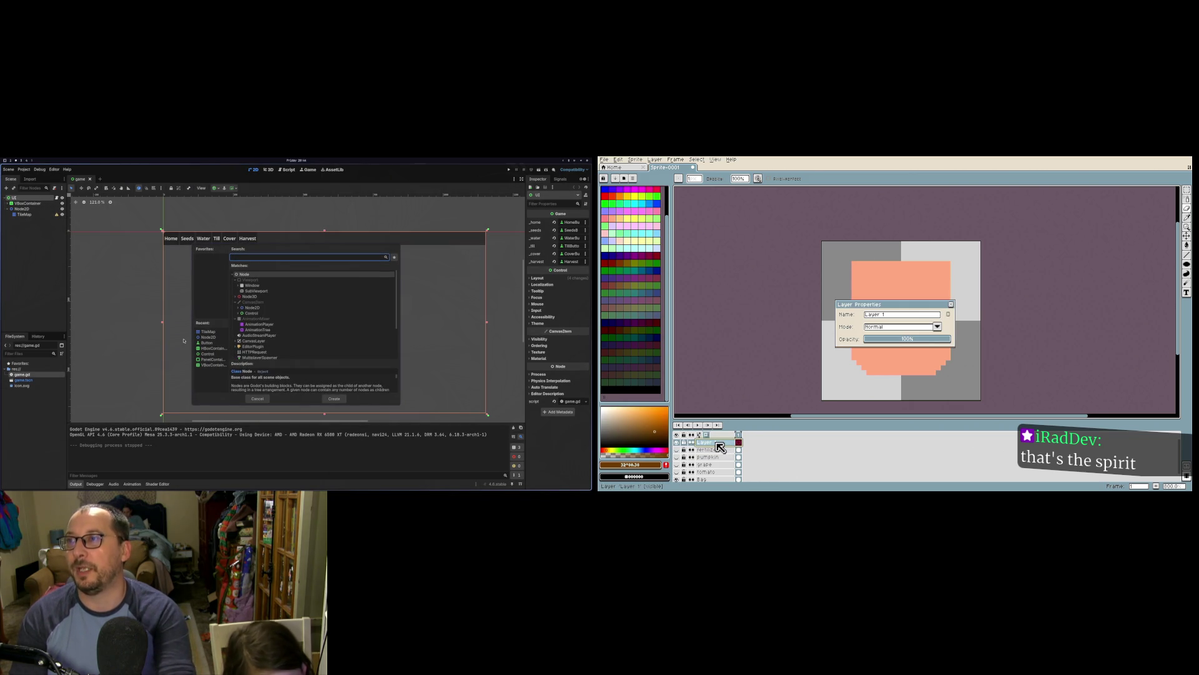
text(scro)
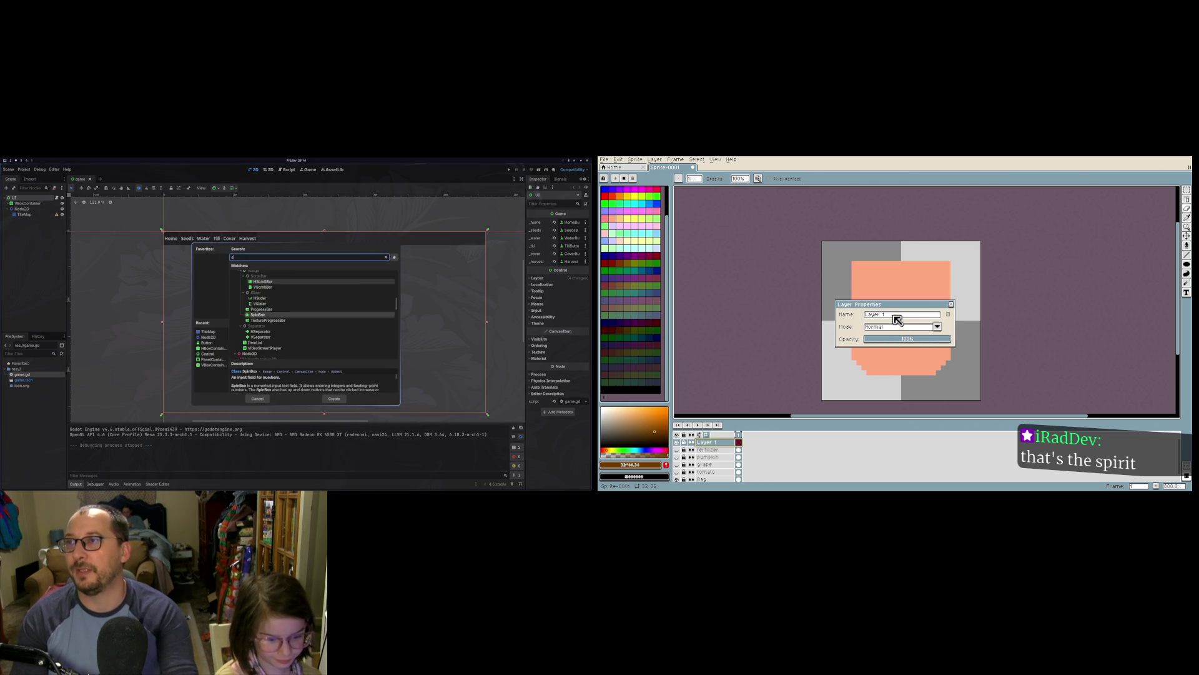
key(BackSpace)
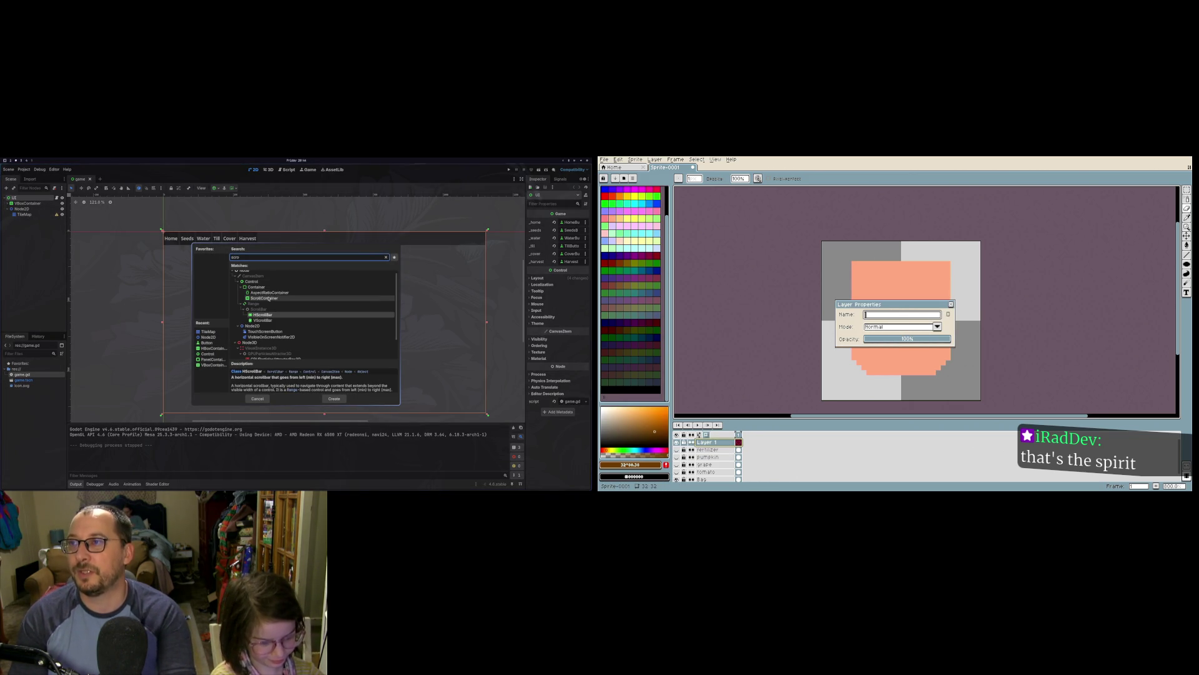
key(BackSpace)
key(BackSpace)
double_click(268, 298)
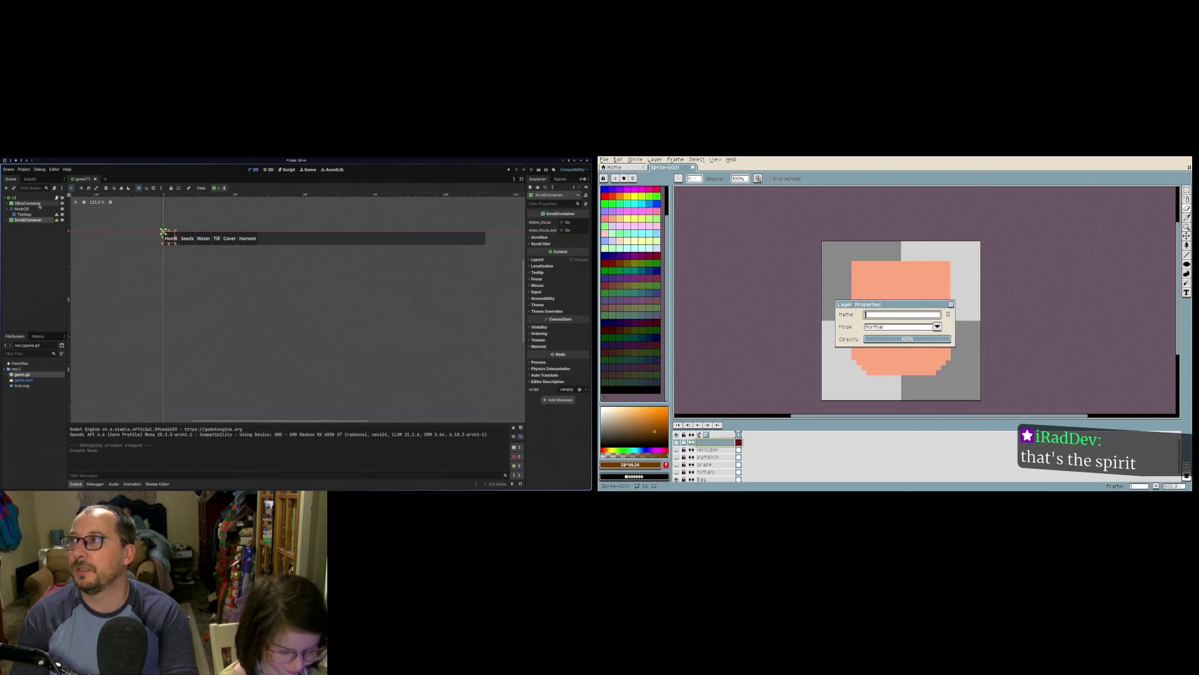
Step: Add a Panel node under UI and nest it inside the ScrollContainer
right_click(25, 198)
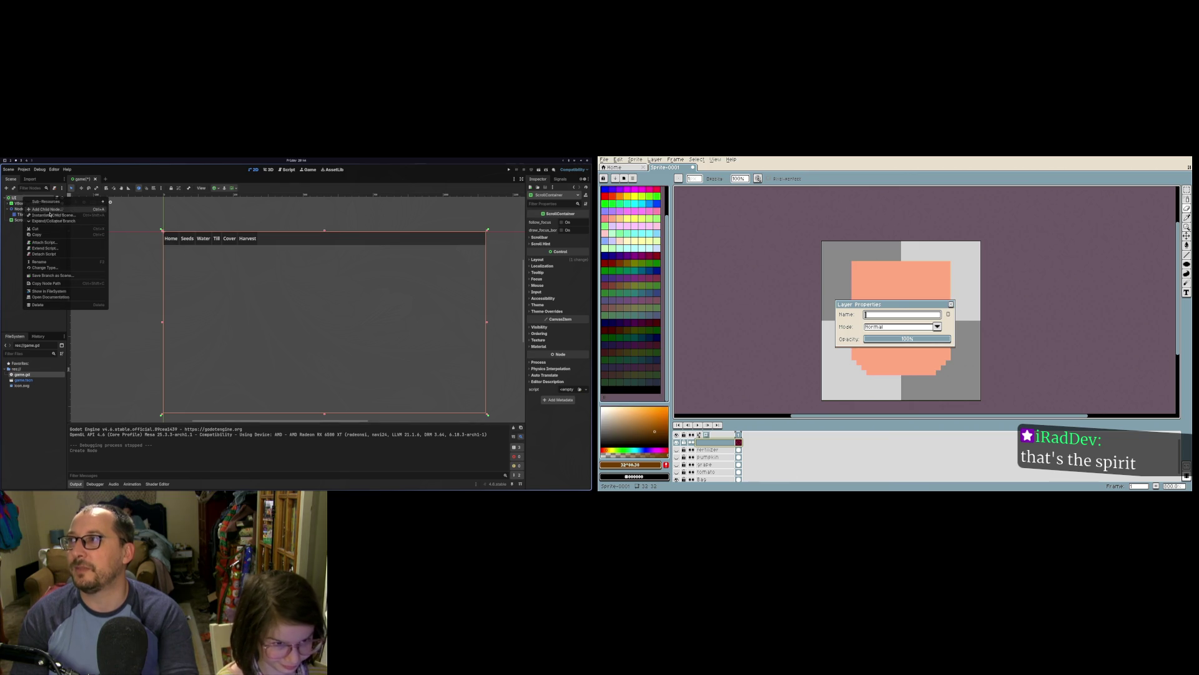
click(45, 209)
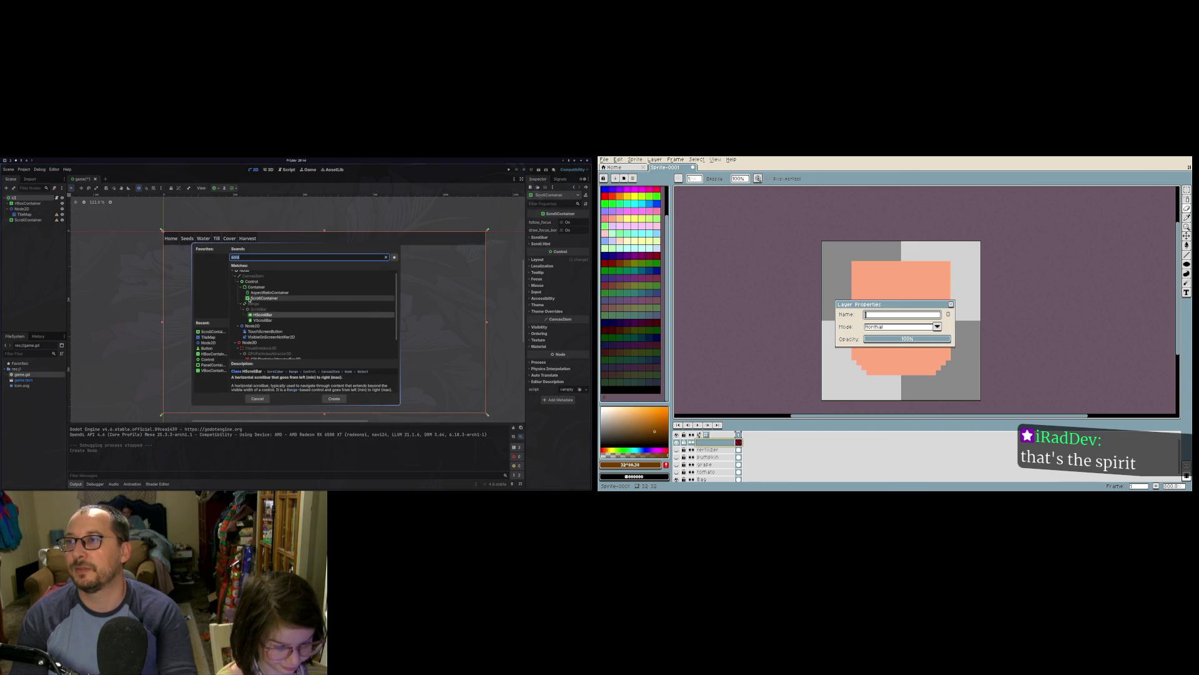
text(panel)
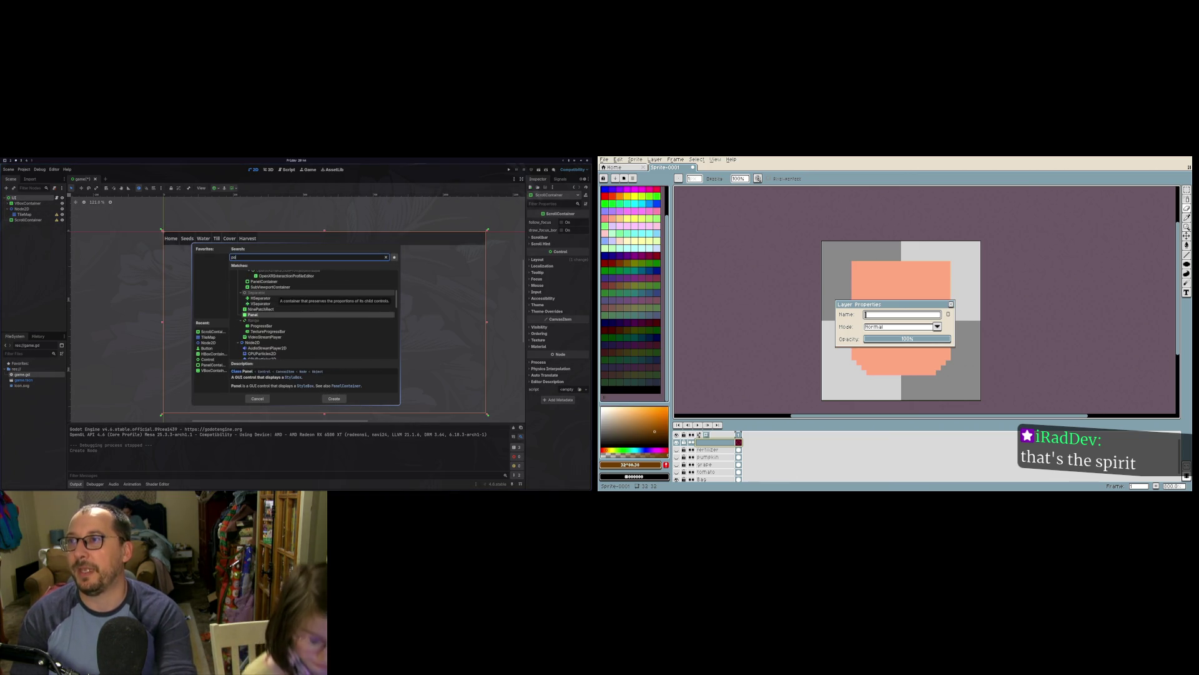
key(Return)
text(lassi)
drag(22, 225, 35, 220)
text(f)
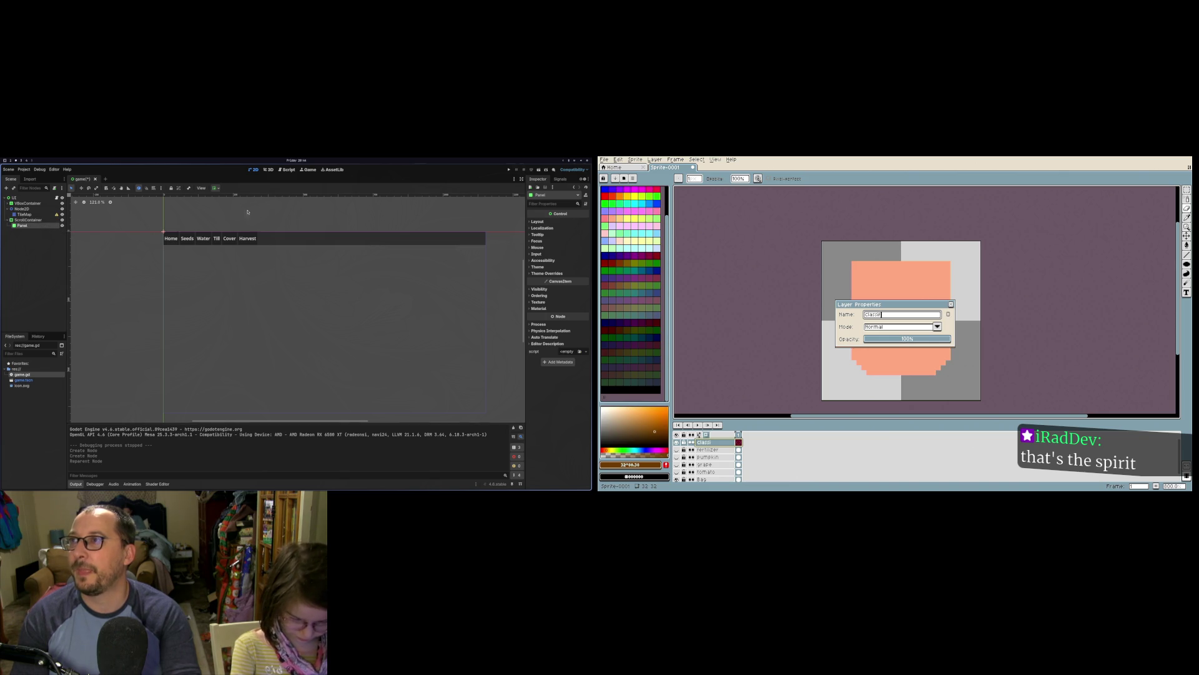
Step: Name the layer 'classified information', make the Panel fill horizontally, and centre the ScrollContainer
click(219, 188)
text(ied)
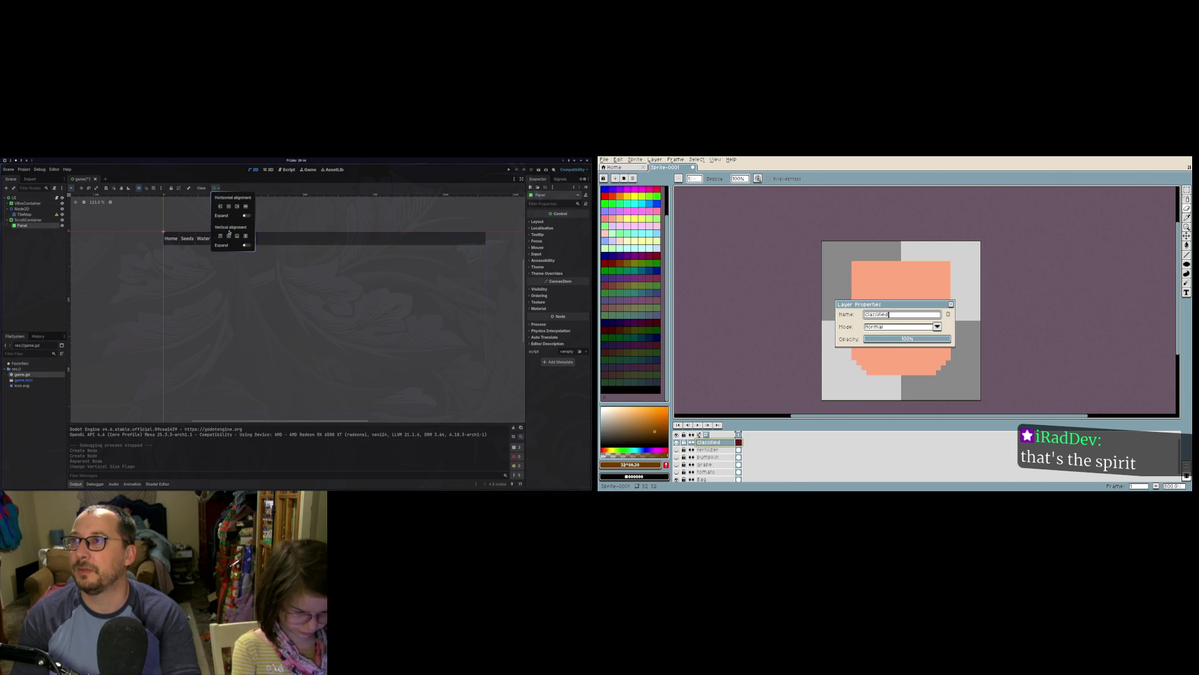
click(229, 209)
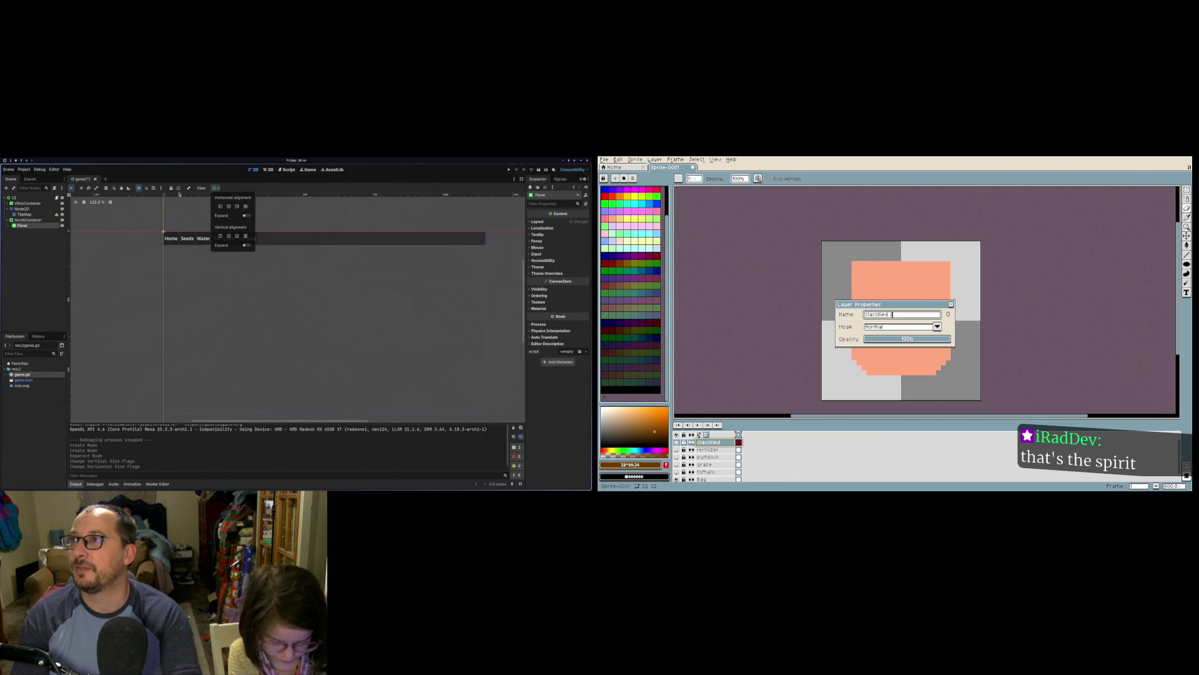
text(nfor)
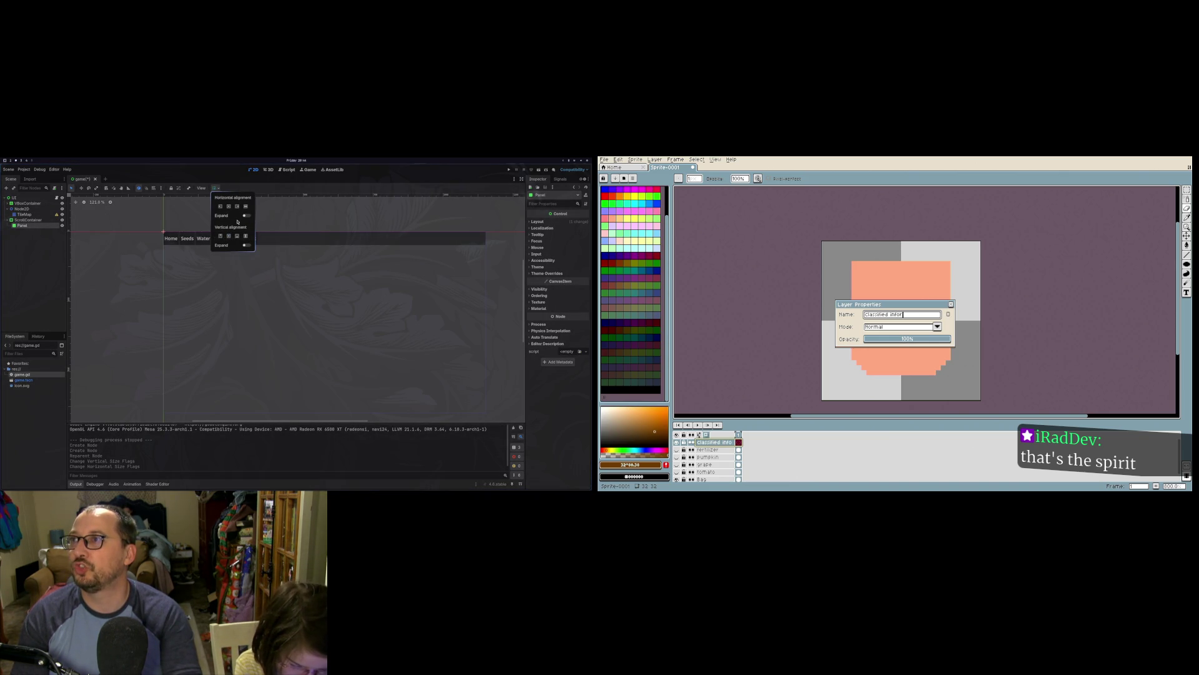
text(mation)
click(28, 219)
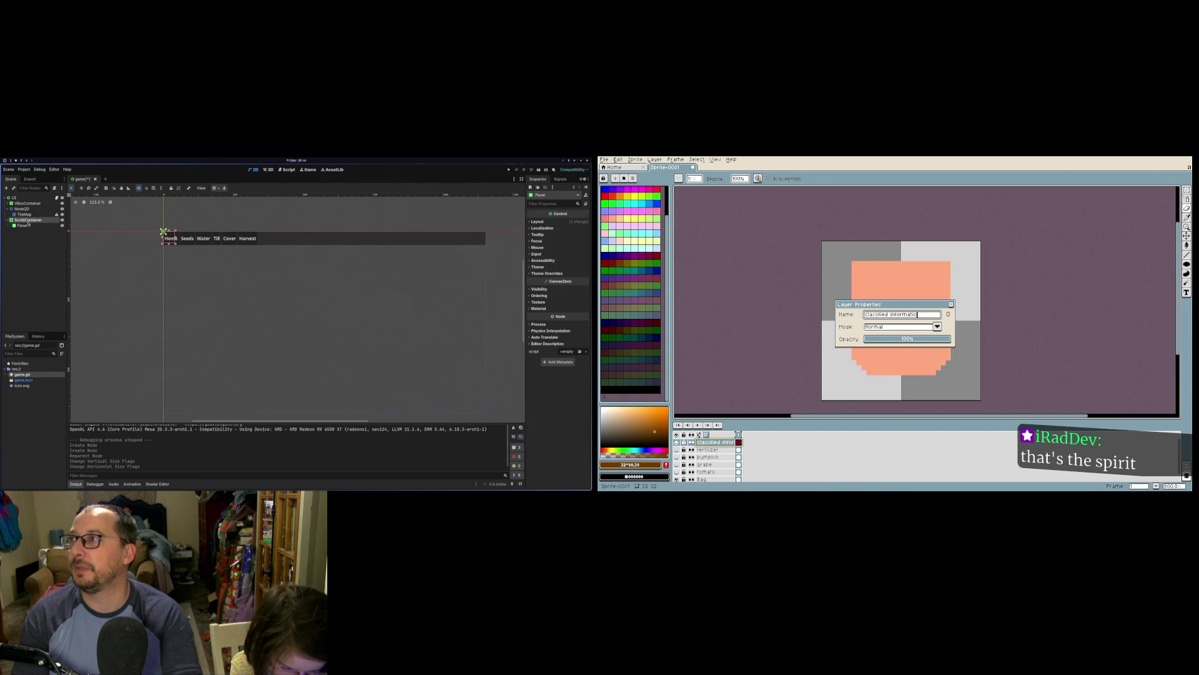
click(223, 188)
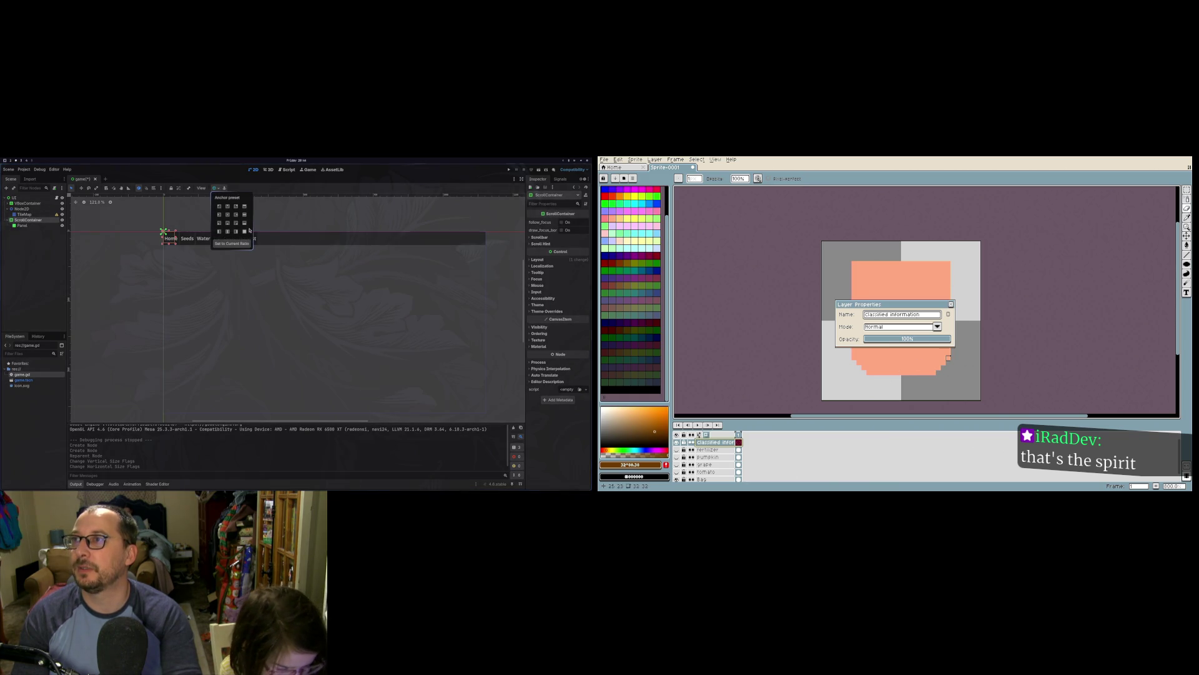
key(Return)
click(227, 217)
click(227, 217)
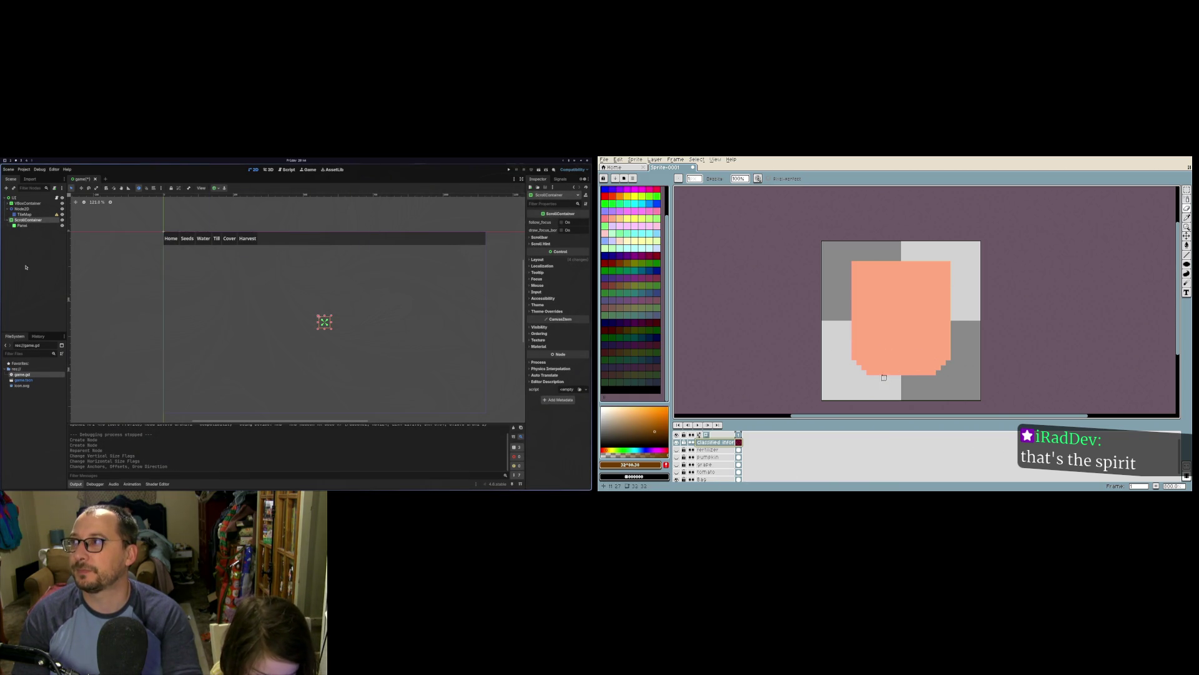
click(22, 225)
click(215, 188)
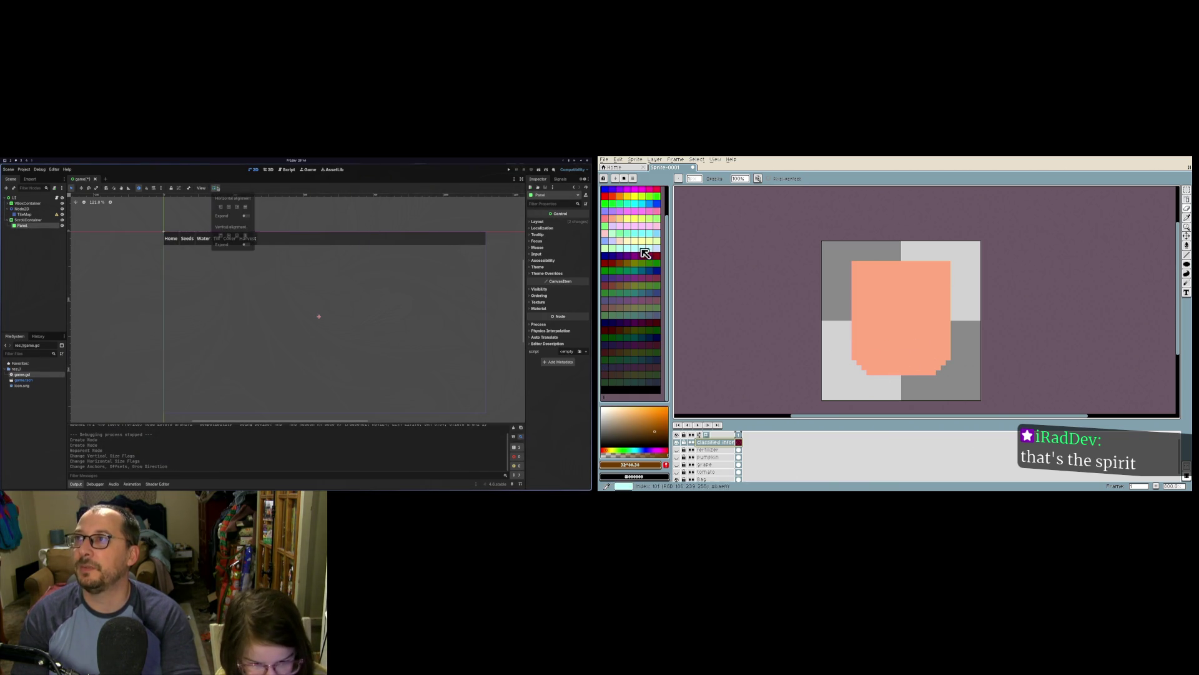
Step: Make the Panel expand horizontally and vertically, and switch to the pencil tool
click(248, 215)
click(247, 245)
click(152, 290)
click(24, 214)
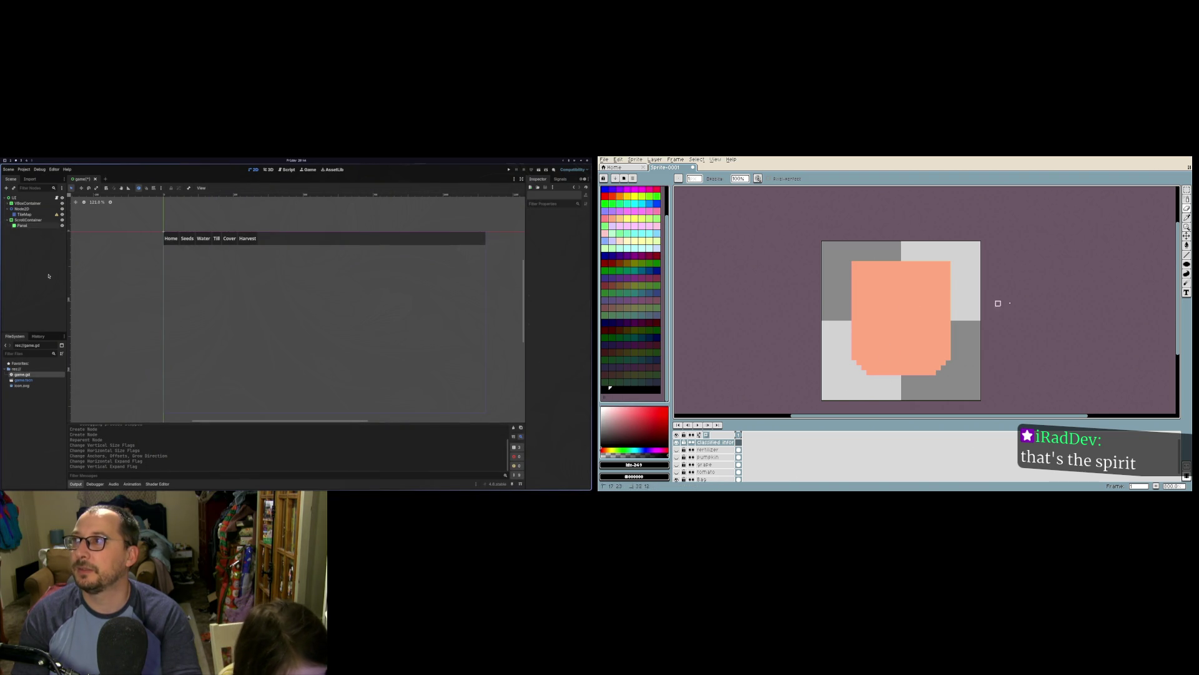
click(25, 230)
click(1186, 203)
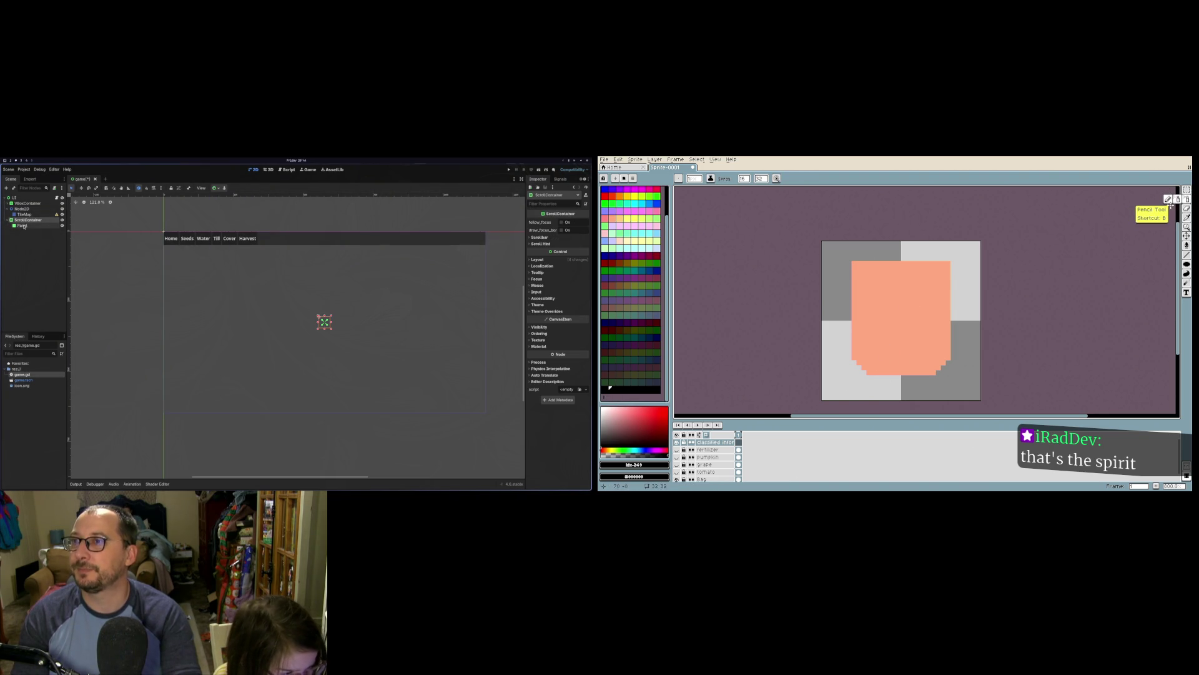
click(28, 220)
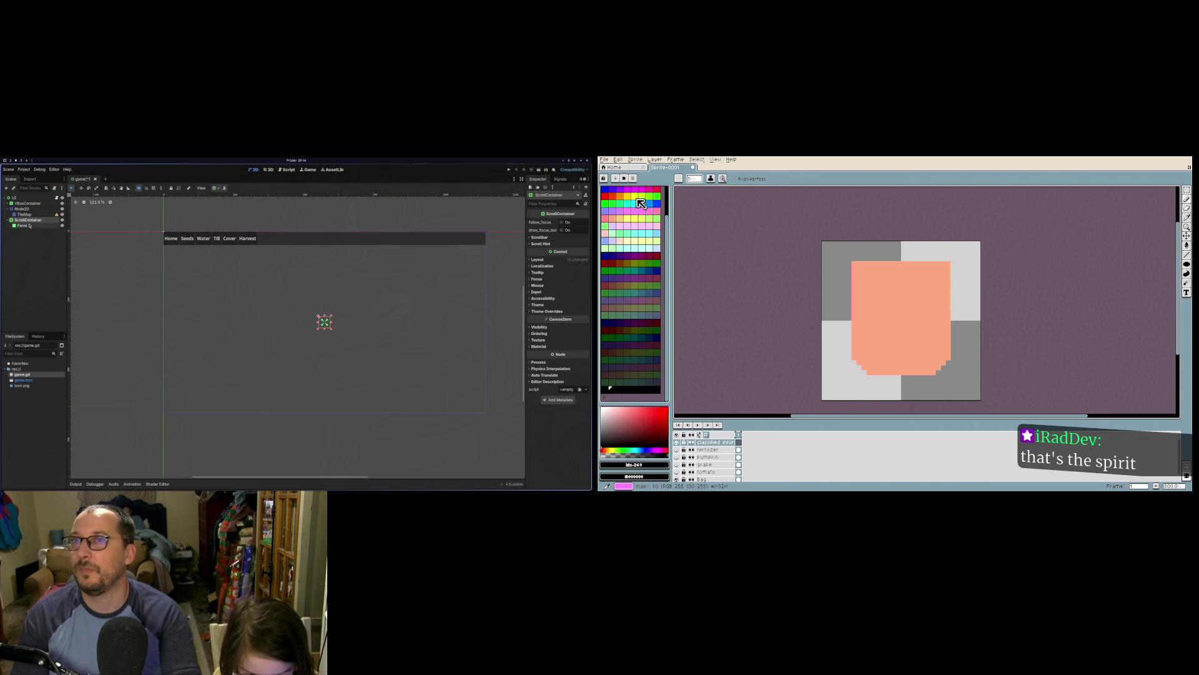
click(539, 259)
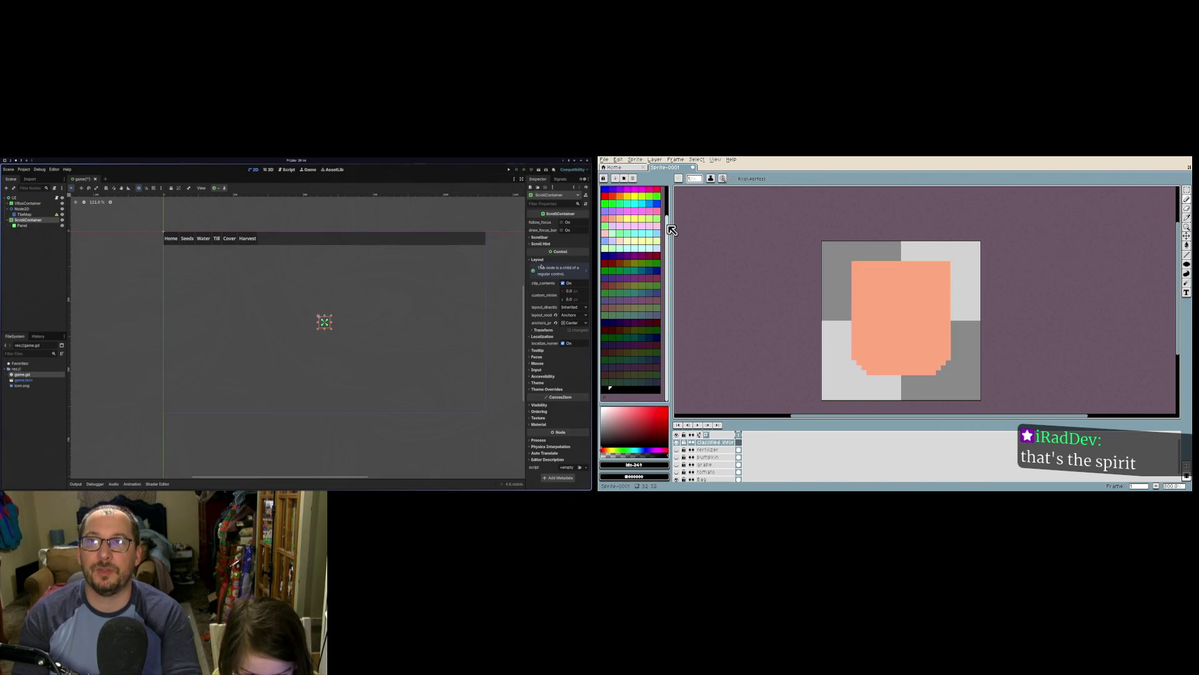
scroll(628, 195, up, 3)
Step: Pick black as the pencil colour and sketch a black loop on the face
click(606, 191)
right_click(9, 198)
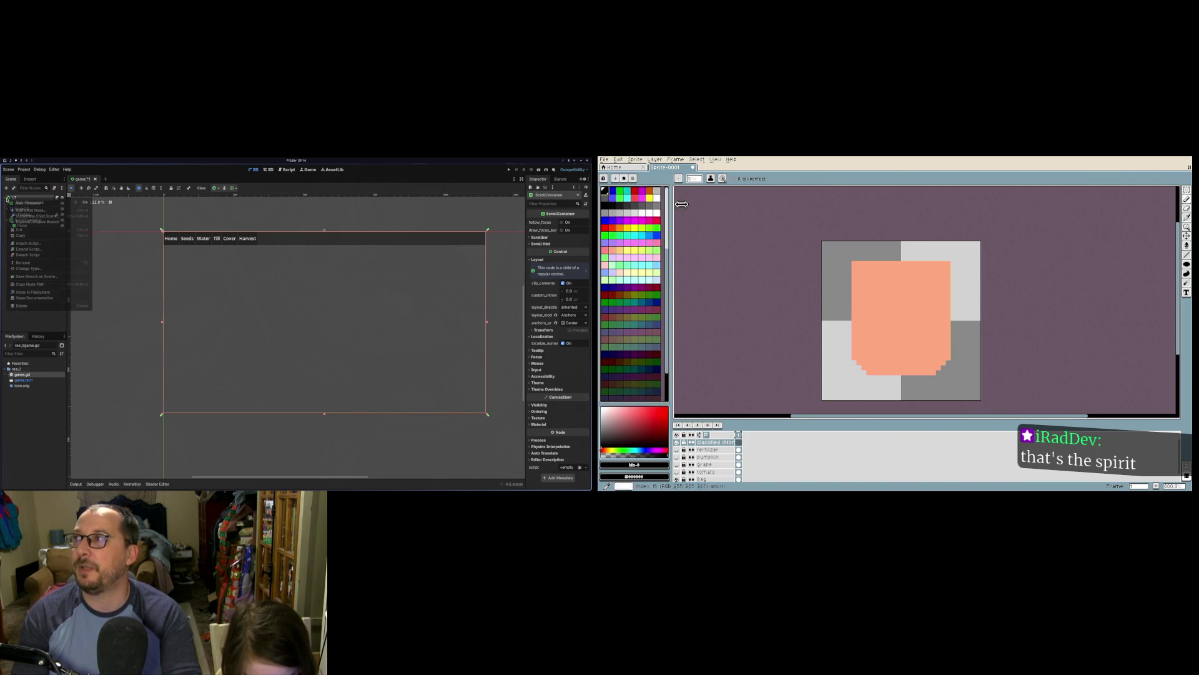
click(29, 210)
text(panel)
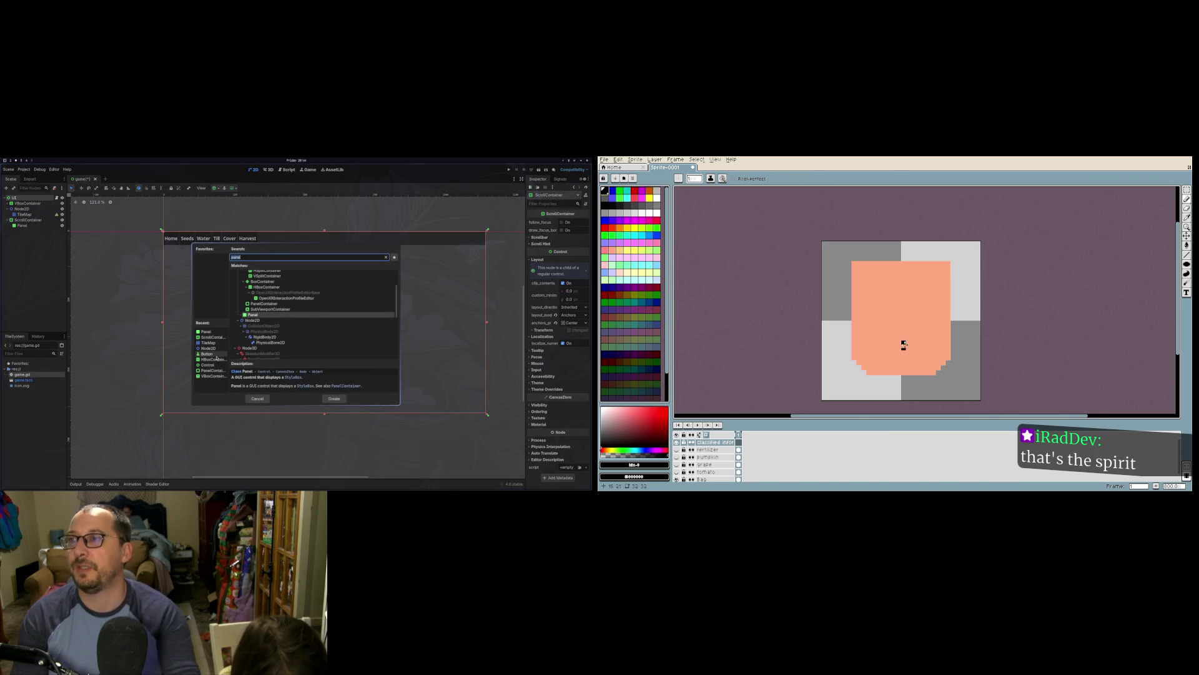
mouse_move(902, 350)
mouse_down()
mouse_move(884, 344)
mouse_move(893, 319)
mouse_move(915, 326)
mouse_move(919, 355)
mouse_move(900, 361)
mouse_move(884, 322)
mouse_move(920, 332)
mouse_move(913, 355)
mouse_move(909, 322)
mouse_move(887, 345)
mouse_move(913, 325)
mouse_move(913, 344)
mouse_move(896, 354)
mouse_up()
text(window)
key(BackSpace)
key(BackSpace)
key(BackSpace)
key(ctrl+z)
key(Escape)
click(35, 226)
key(Up)
Step: Add a GridContainer under Panel and draw black outline strips on both sides of the face
right_click(36, 226)
click(47, 232)
text(gri)
mouse_move(859, 303)
mouse_down()
mouse_move(854, 343)
mouse_move(859, 306)
mouse_up()
text(c)
key(Return)
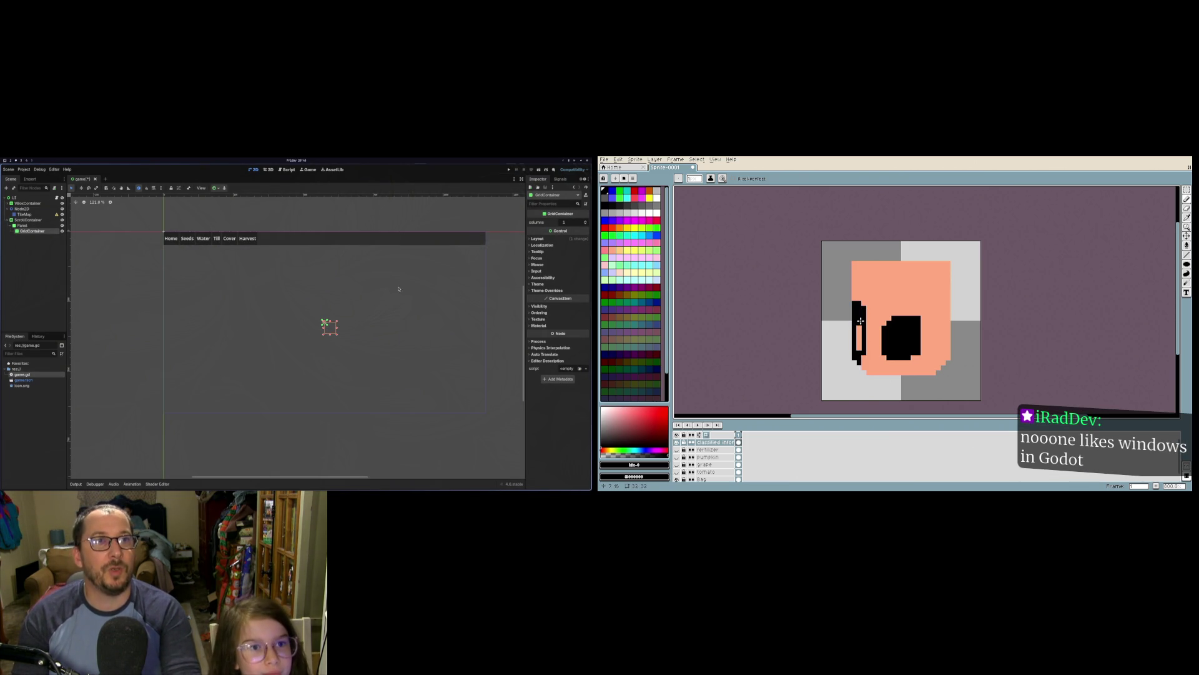
mouse_move(862, 323)
mouse_down()
mouse_move(860, 351)
mouse_move(858, 327)
mouse_up()
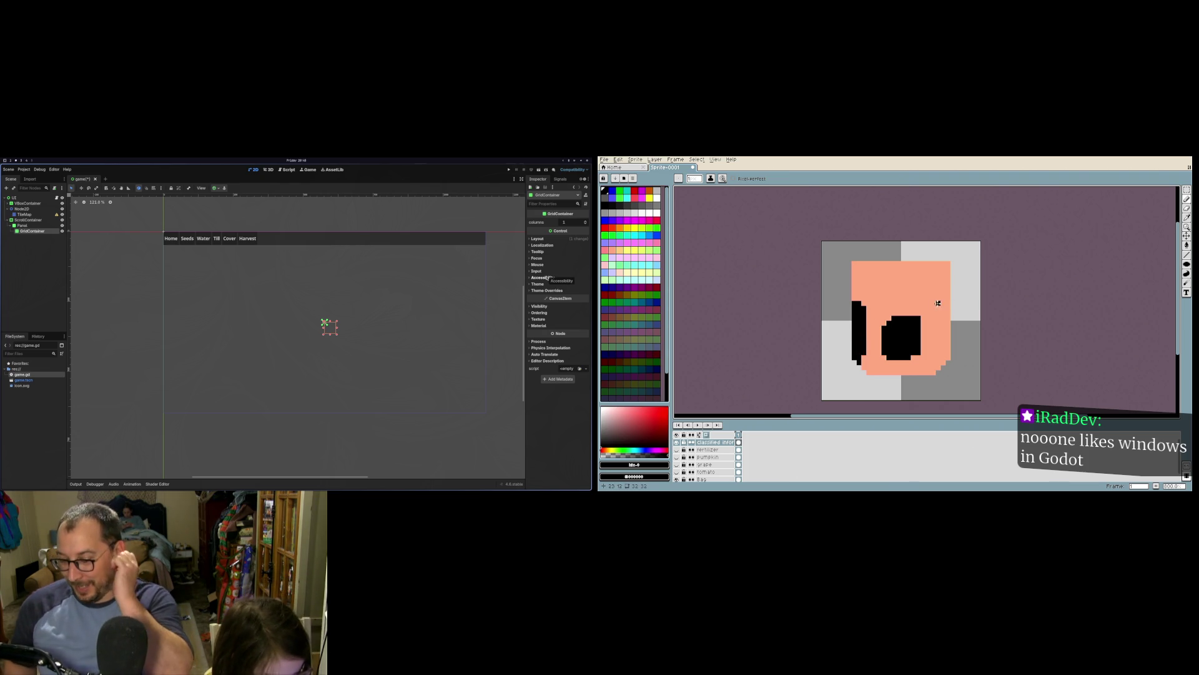
mouse_move(943, 303)
mouse_down()
mouse_move(934, 364)
mouse_move(953, 339)
mouse_move(941, 299)
mouse_move(938, 353)
mouse_move(942, 327)
mouse_move(949, 343)
mouse_up()
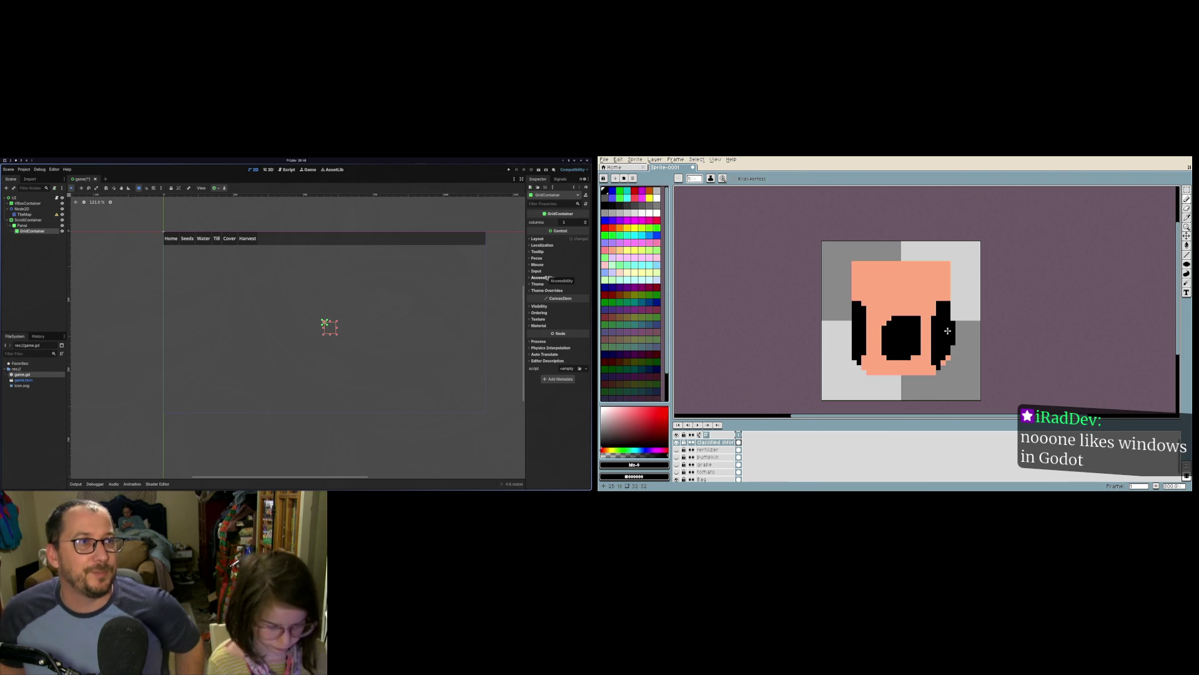
click(1187, 236)
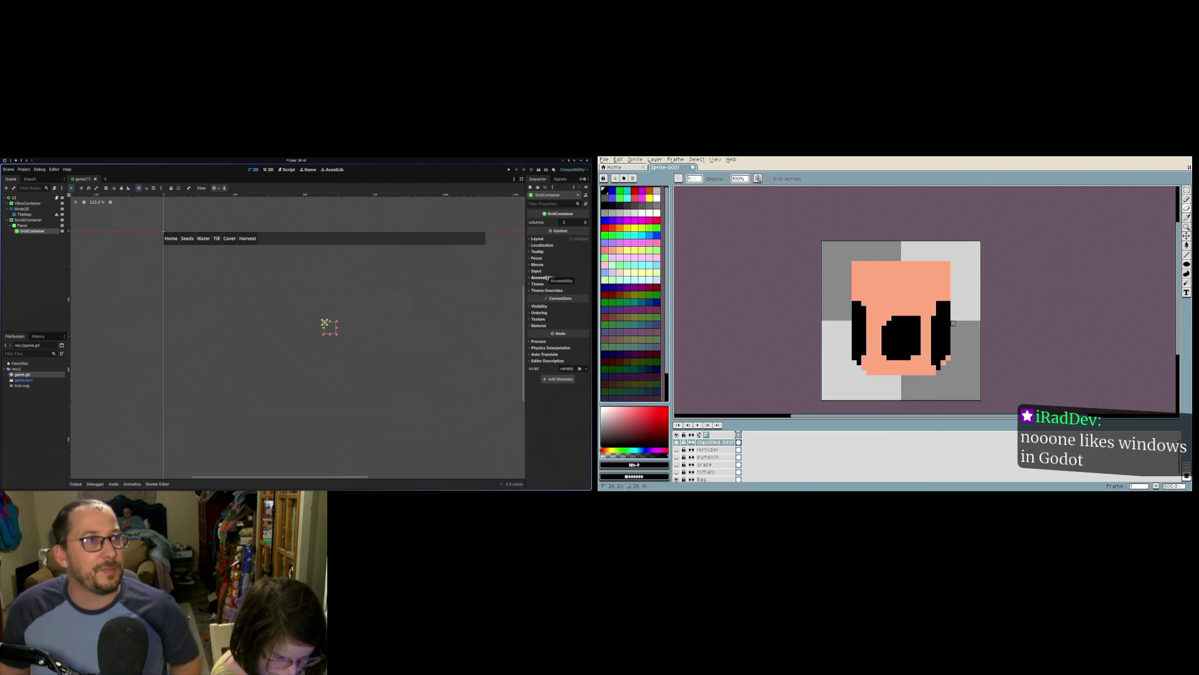
Step: Pencil a black eyebrow and a diagonal stroke above the eyes
right_click(29, 231)
click(44, 234)
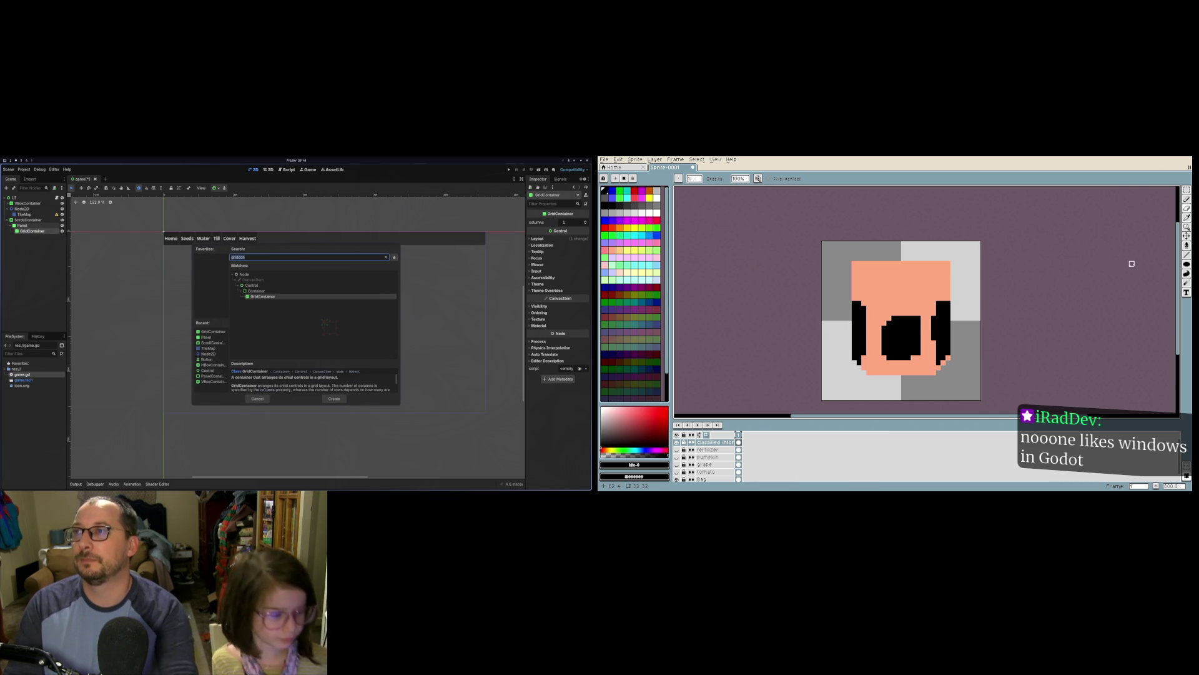
click(1187, 198)
text(item)
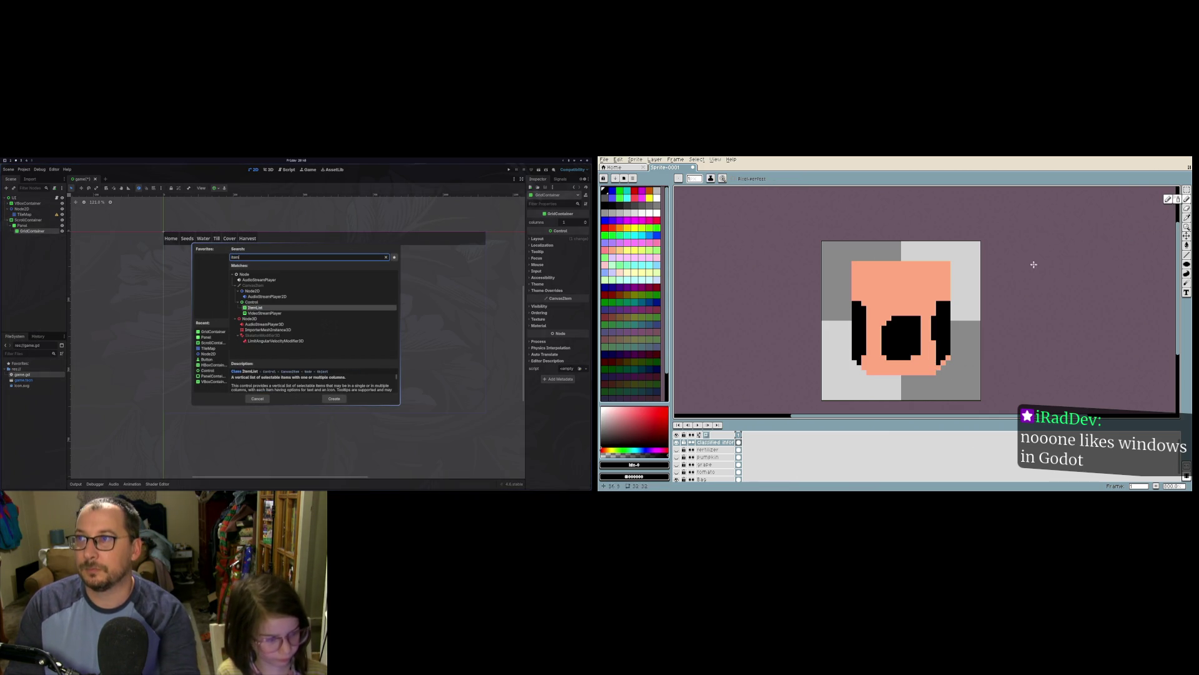
drag(883, 287, 920, 282)
key(BackSpace)
key(BackSpace)
key(BackSpace)
key(BackSpace)
text(tree)
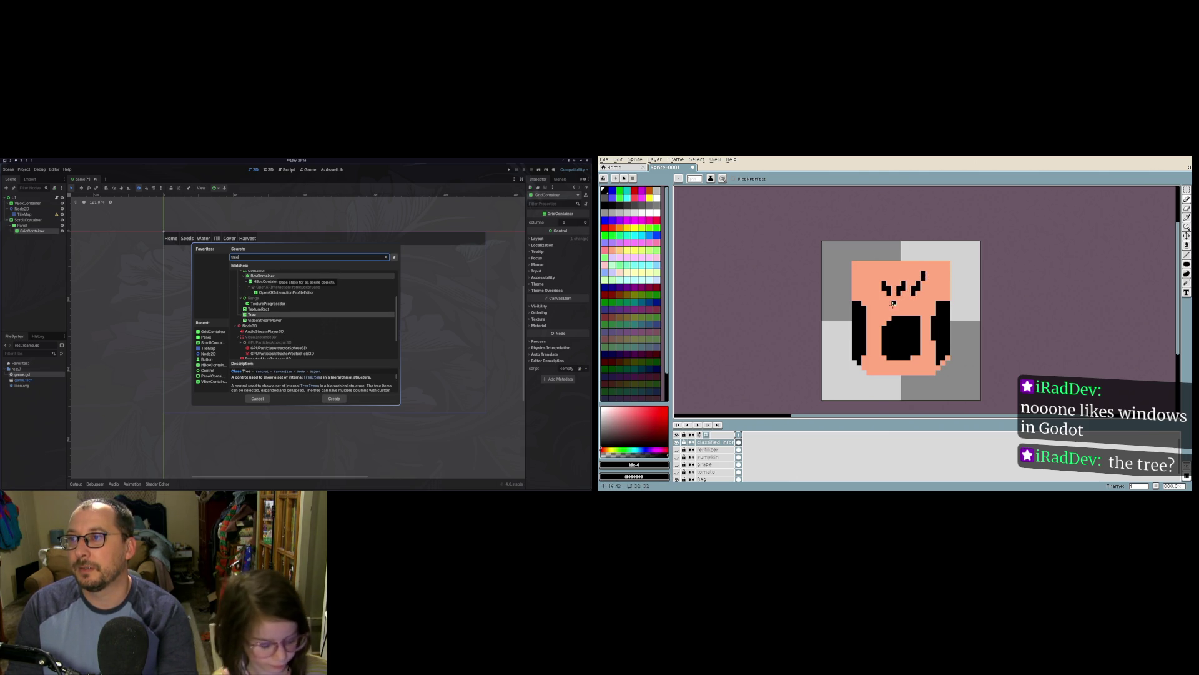
mouse_move(877, 311)
mouse_down()
mouse_move(934, 291)
mouse_move(920, 308)
mouse_up()
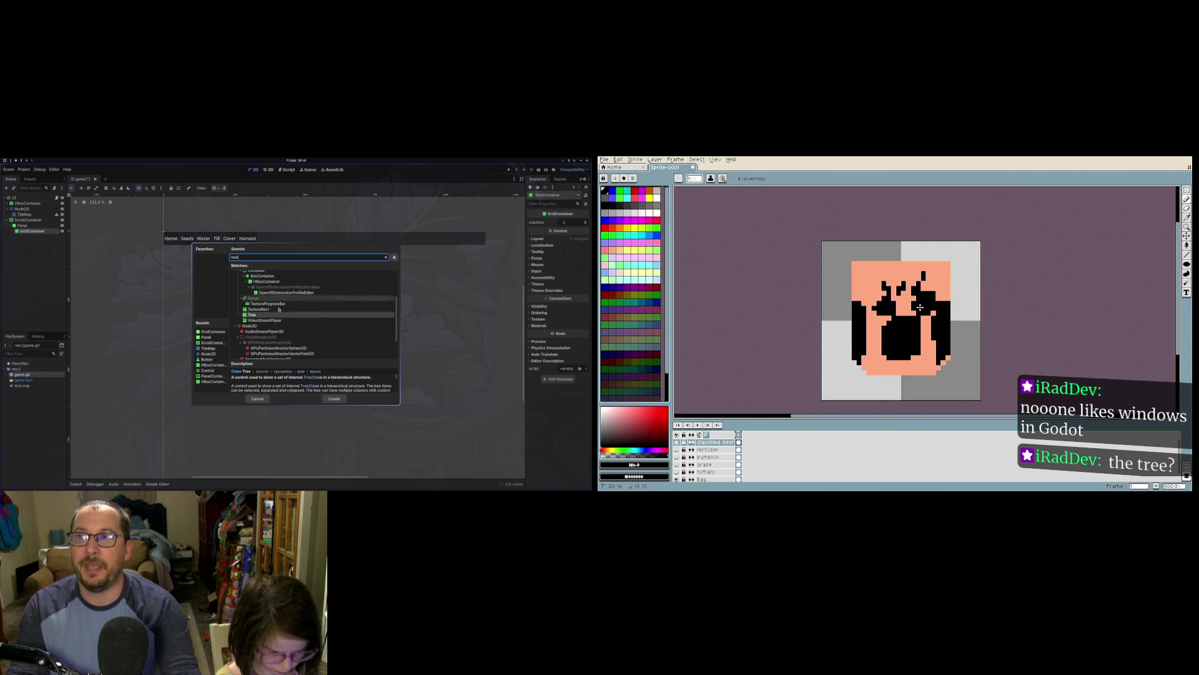
click(256, 400)
Step: Outline the fist's top and bottom edges in black, undoing the stray top-left strokes
mouse_move(888, 276)
mouse_down()
mouse_move(928, 275)
mouse_move(938, 298)
mouse_up()
click(30, 238)
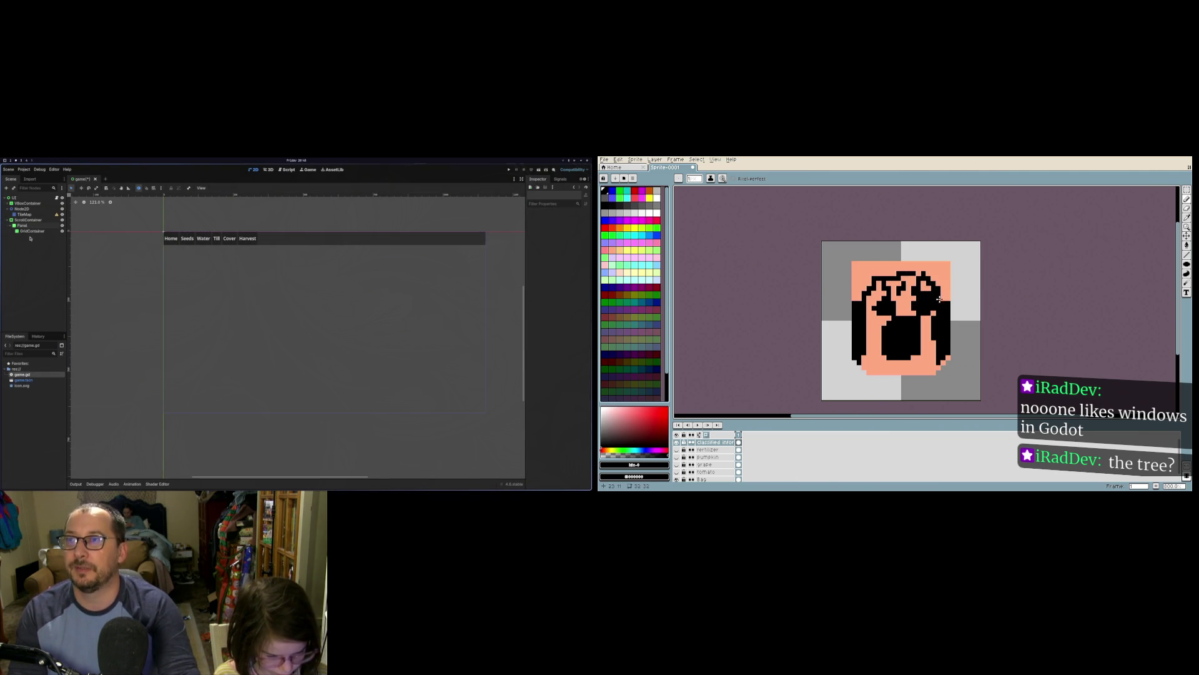
click(33, 231)
mouse_move(867, 353)
mouse_down()
mouse_move(895, 368)
mouse_move(946, 358)
mouse_up()
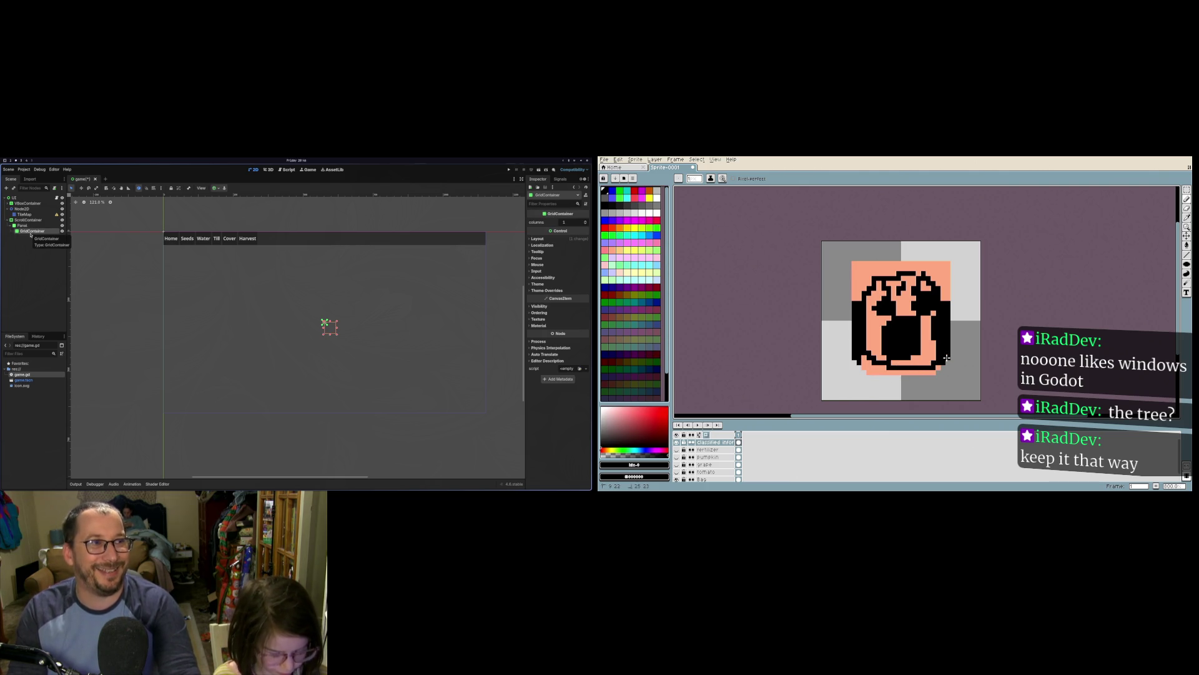
right_click(30, 235)
click(68, 238)
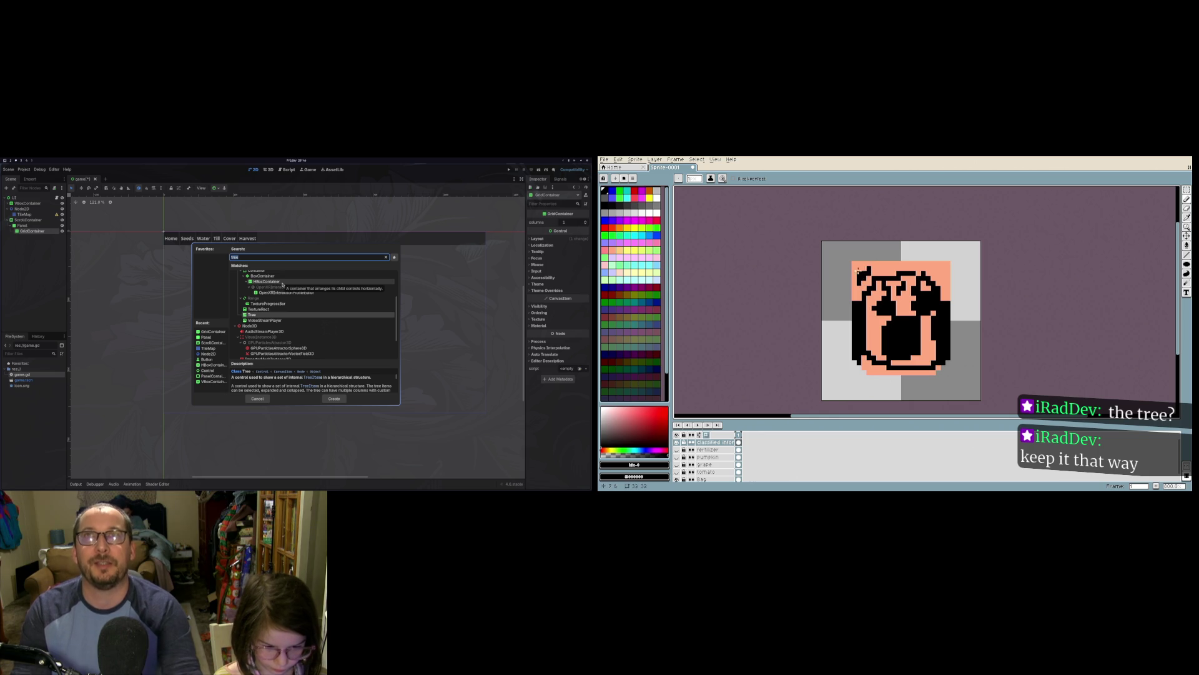
key(ctrl+z)
key(ctrl+z)
key(ctrl+z)
key(BackSpace)
click(1187, 212)
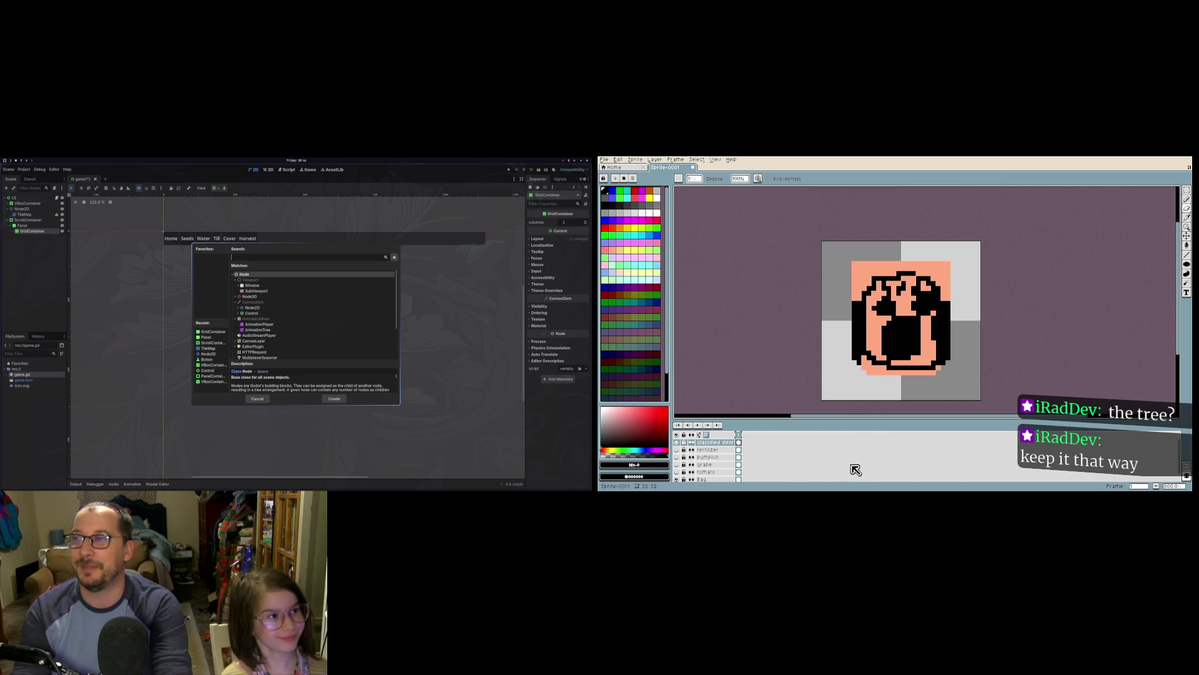
text(bi)
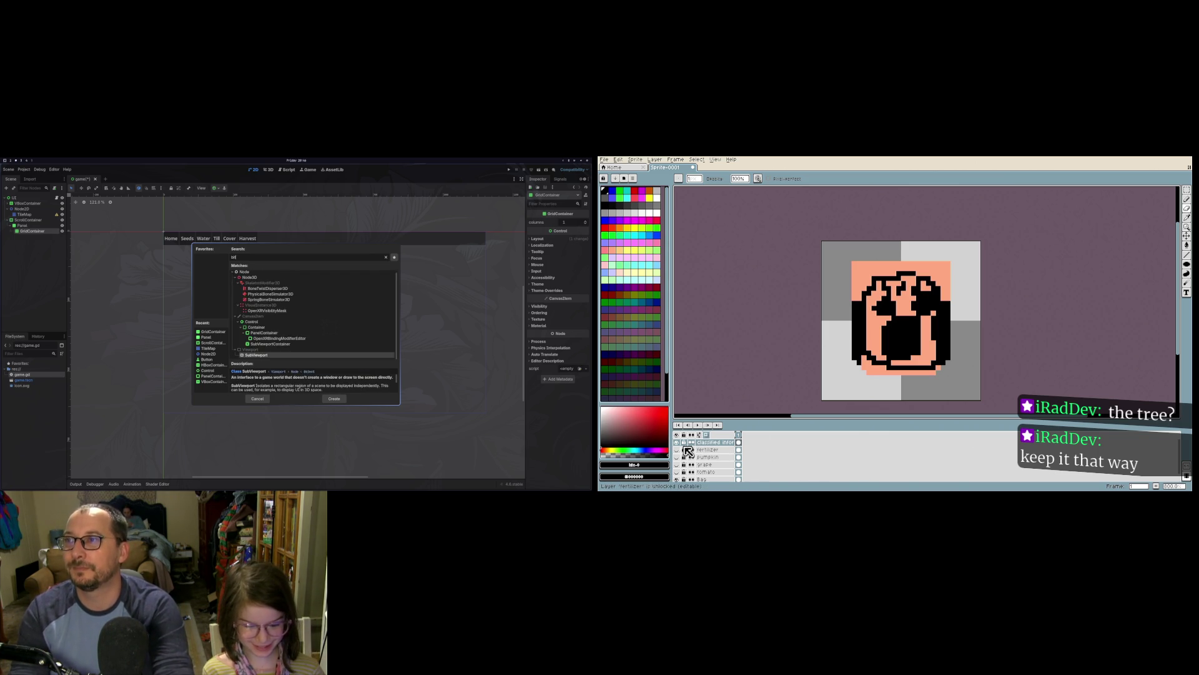
key(BackSpace)
text(utton)
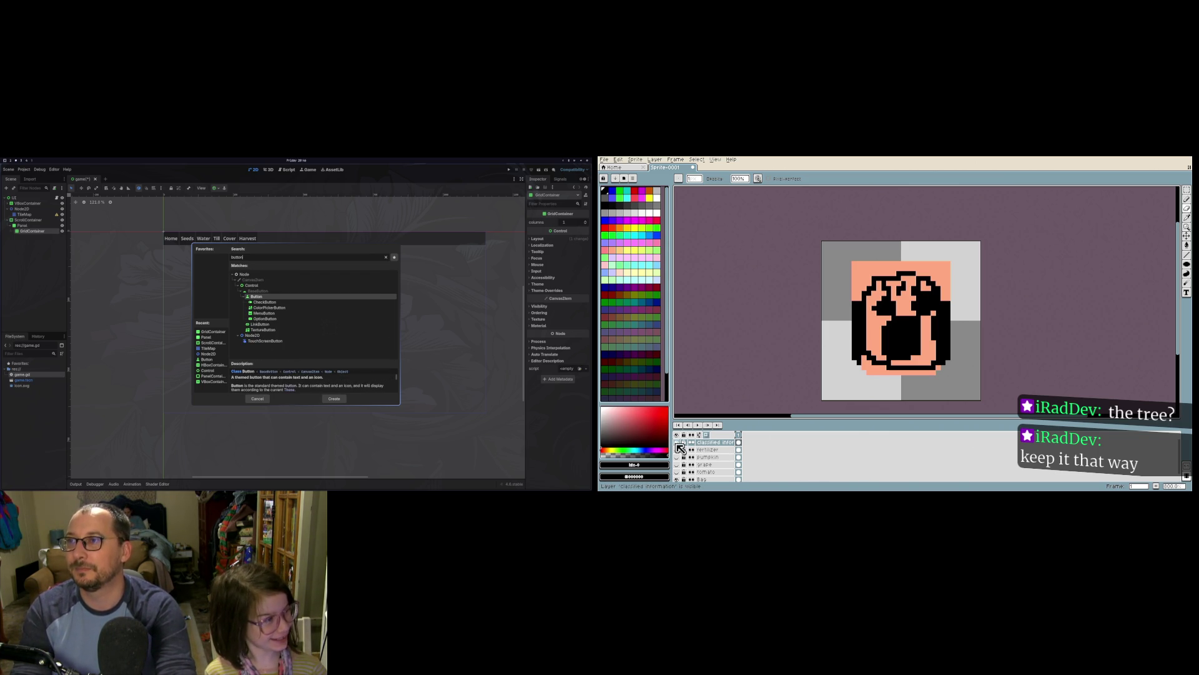
Step: Add a Button under GridContainer, duplicate it, and hide the classified information layer
key(Return)
click(677, 443)
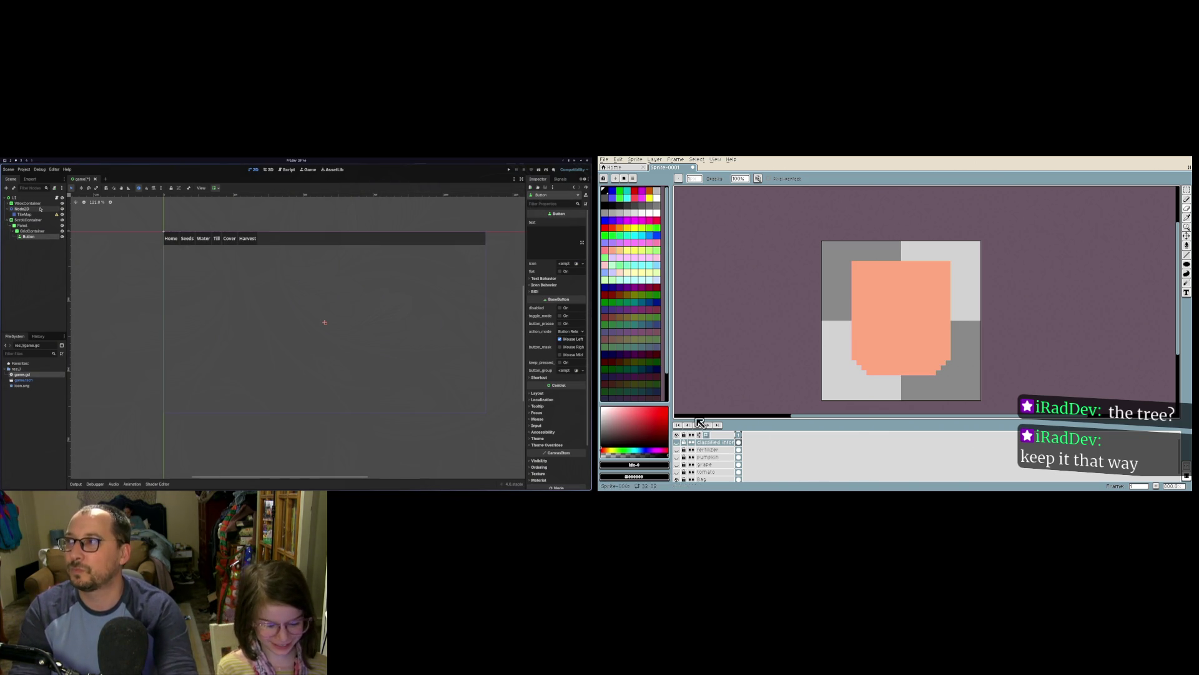
click(636, 160)
key(ctrl+d)
key(ctrl+d)
key(ctrl+d)
click(636, 159)
Step: Add a new top layer, open its properties, and test-run the game layout
click(654, 160)
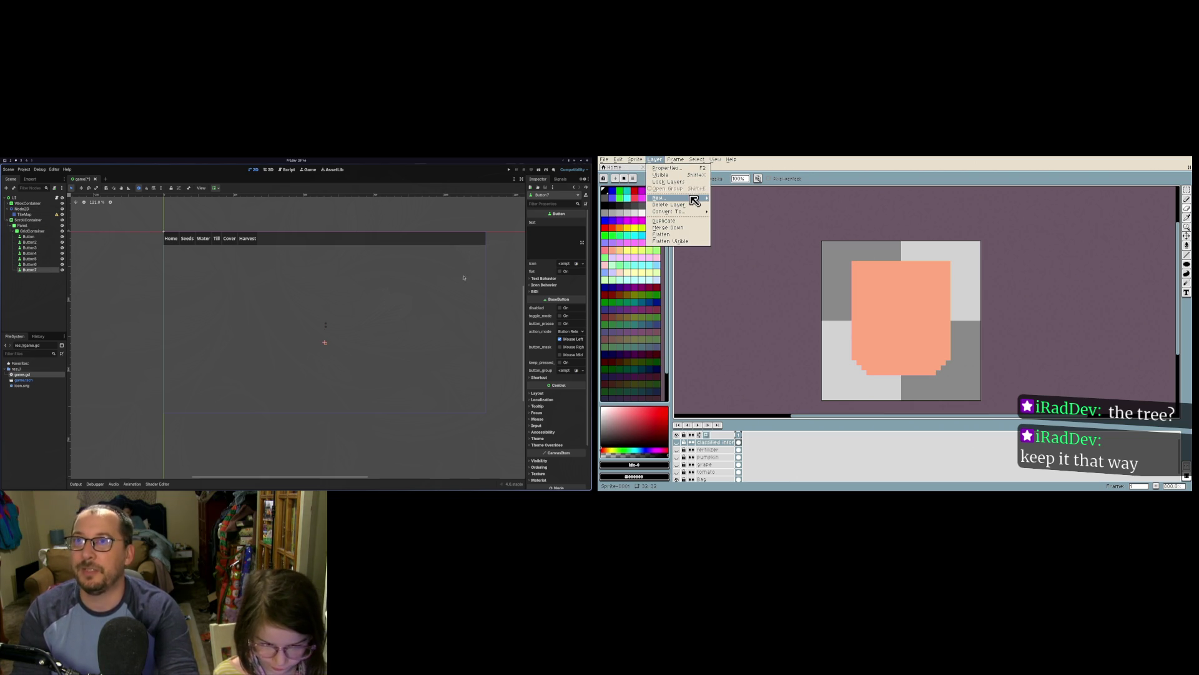
mouse_move(699, 198)
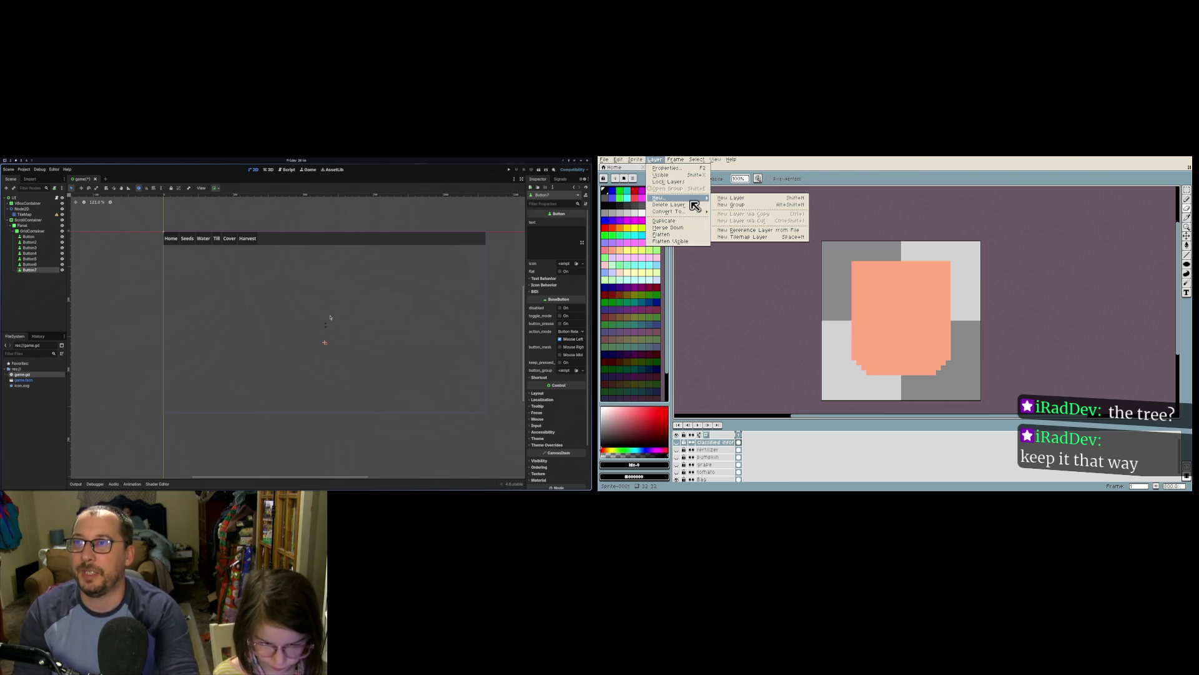
click(731, 197)
click(509, 169)
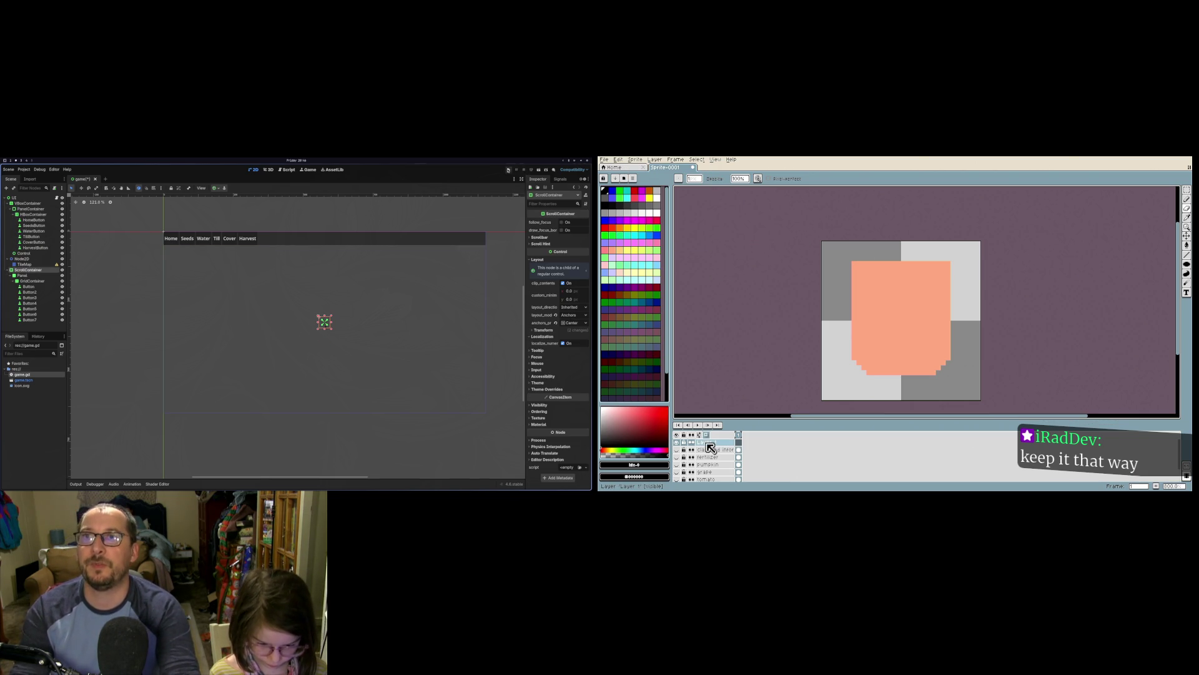
double_click(704, 442)
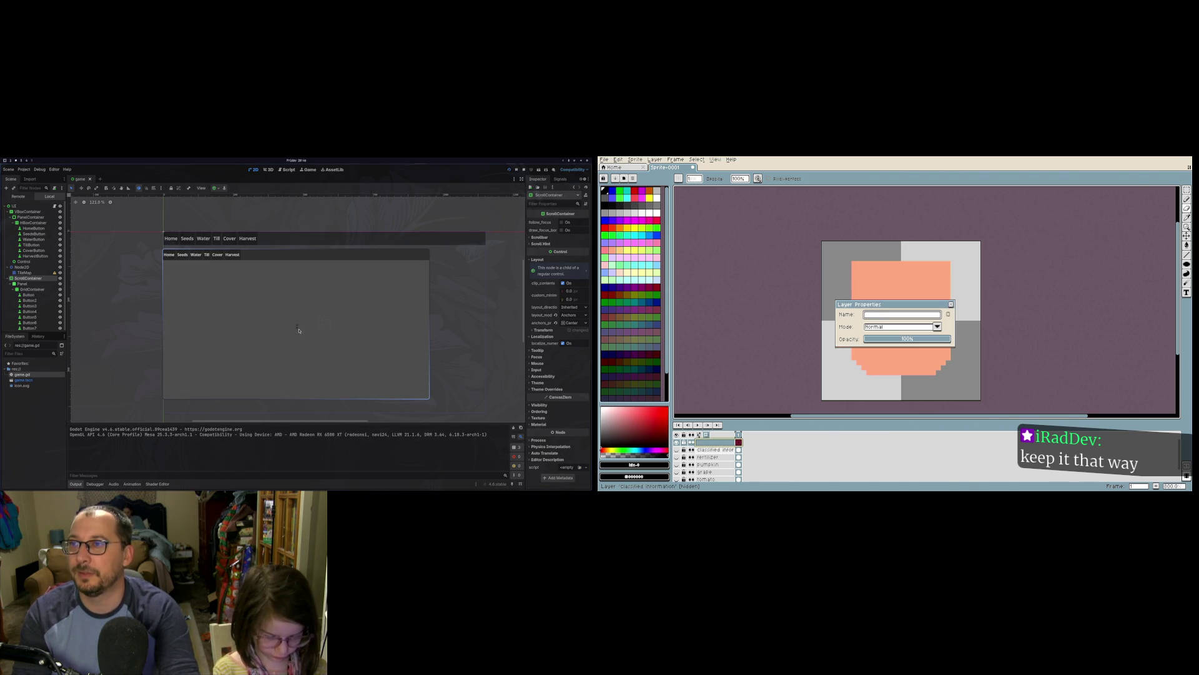
key(alt+F4)
Step: Type 'o classified info' as the new layer name and move GridContainer under ScrollContainer
text(also cla)
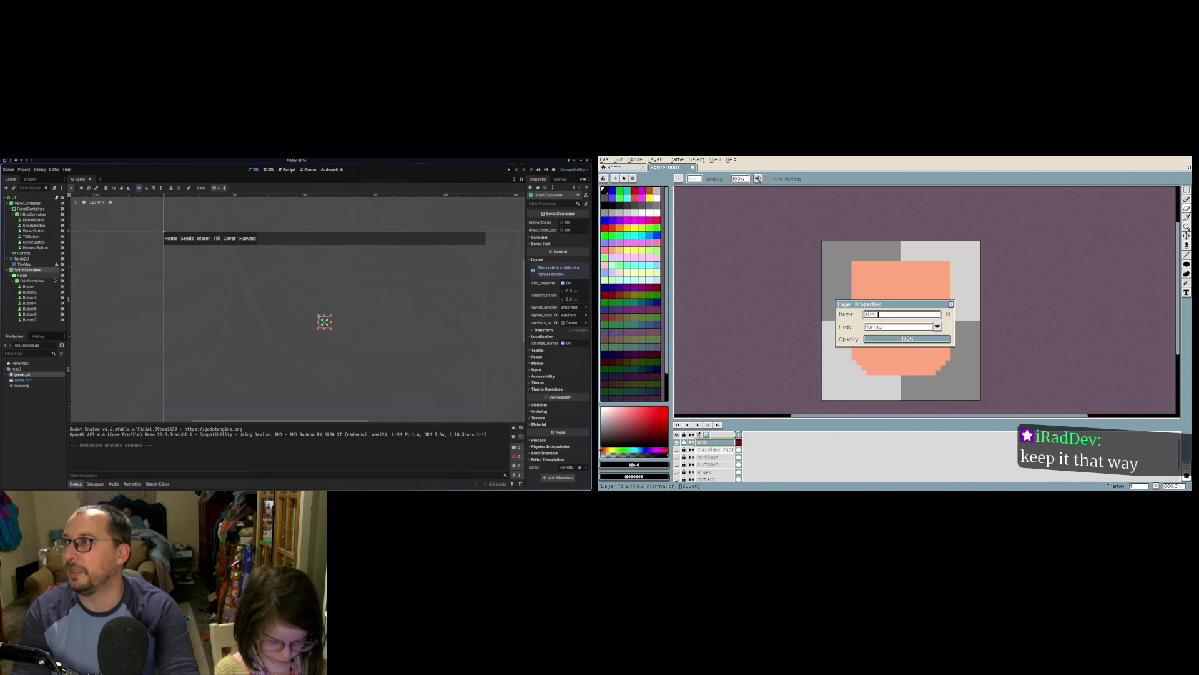
click(24, 275)
text(ssif)
drag(30, 284, 31, 274)
text(ied info)
Step: Confirm the new layer's name and select the Panel node in Godot's scene tree
drag(21, 320, 26, 273)
key(Return)
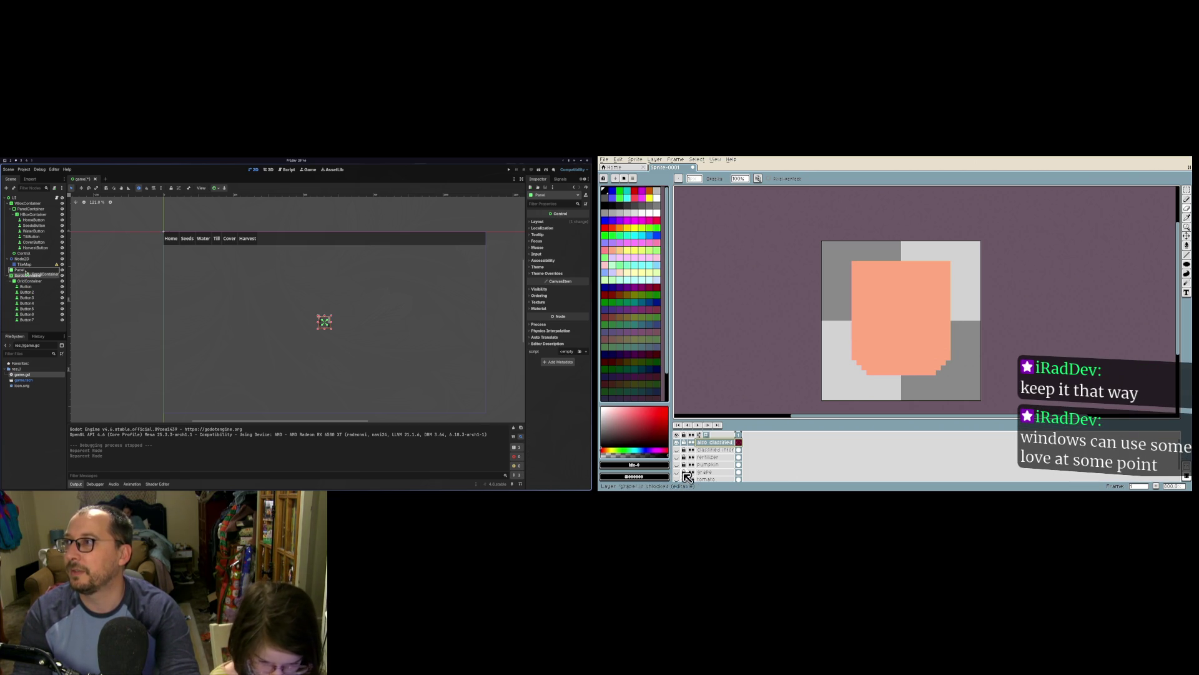
click(264, 312)
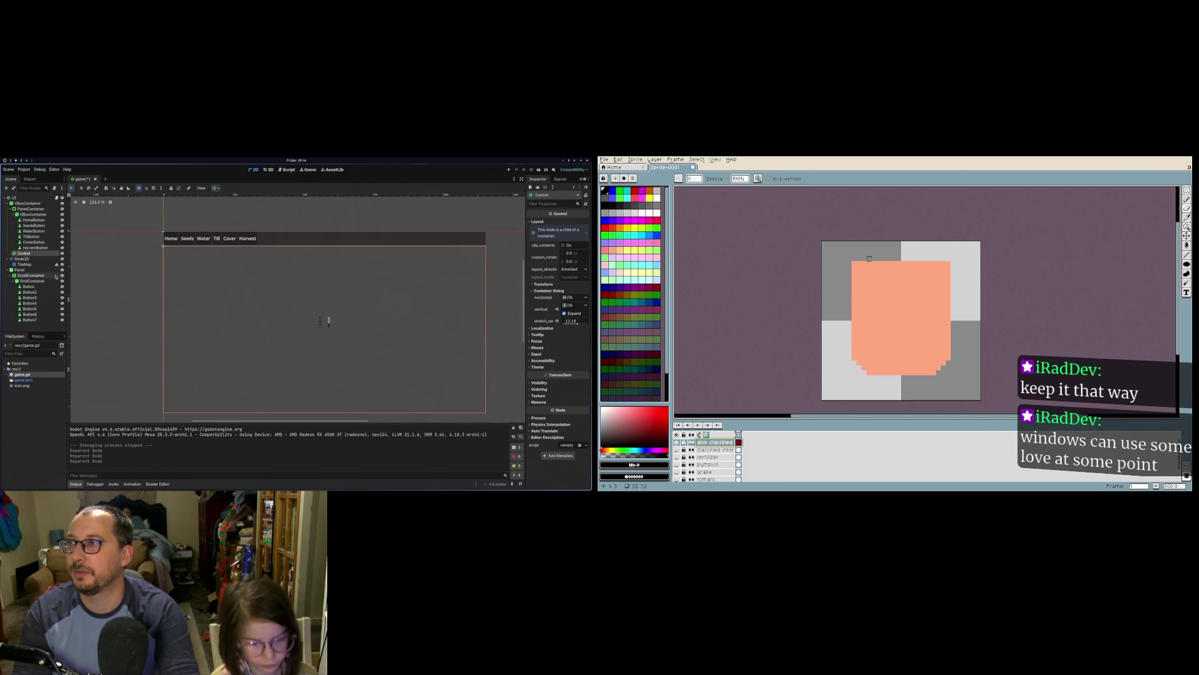
click(33, 270)
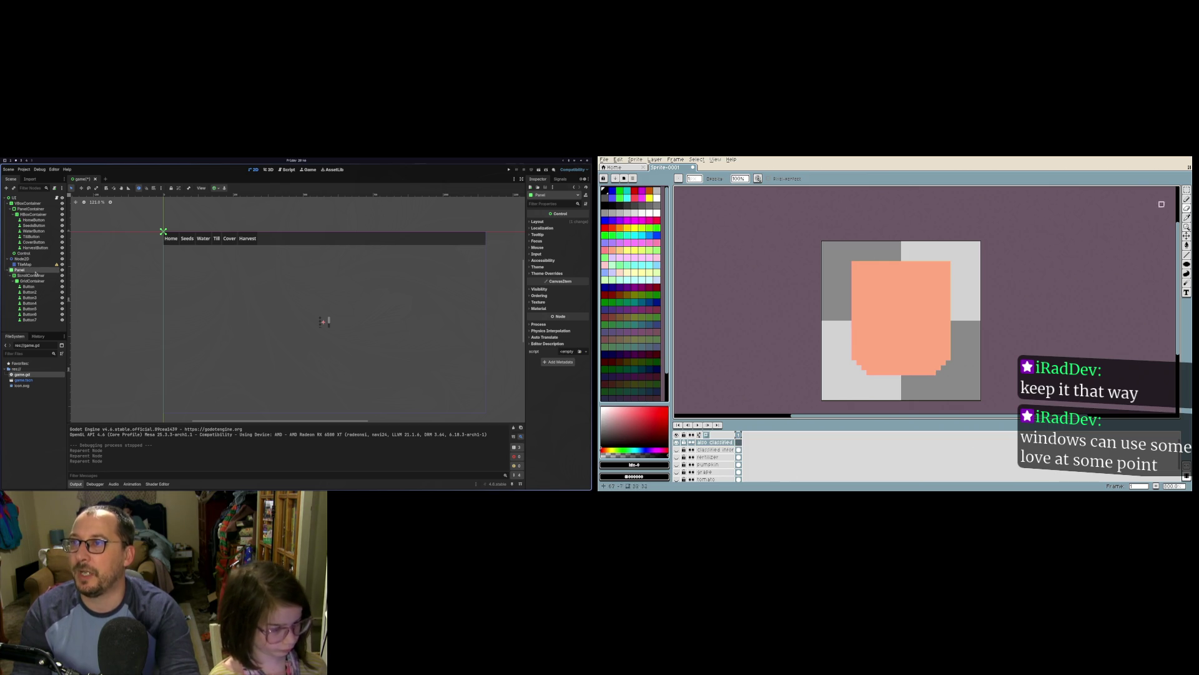
click(221, 188)
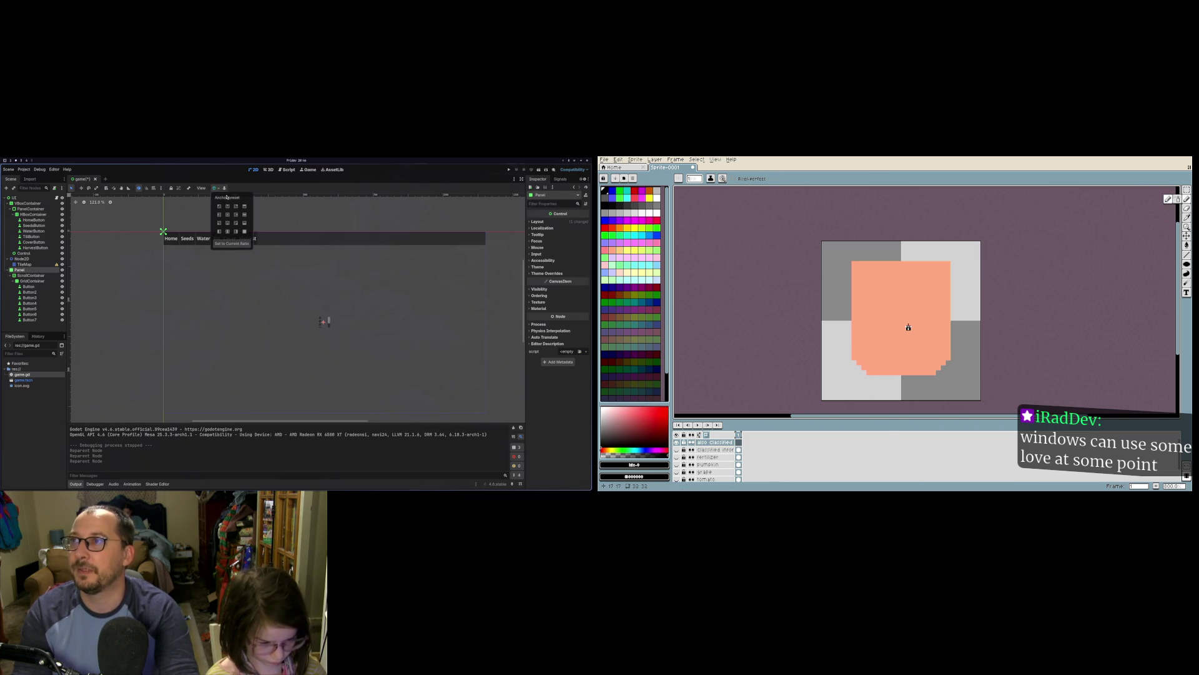
Step: Outline a black freehand shape on the peach area and give the Panel a 200×200 minimum size
mouse_move(901, 323)
mouse_down()
mouse_move(940, 324)
mouse_move(930, 343)
mouse_move(911, 342)
mouse_move(903, 323)
mouse_up()
click(546, 289)
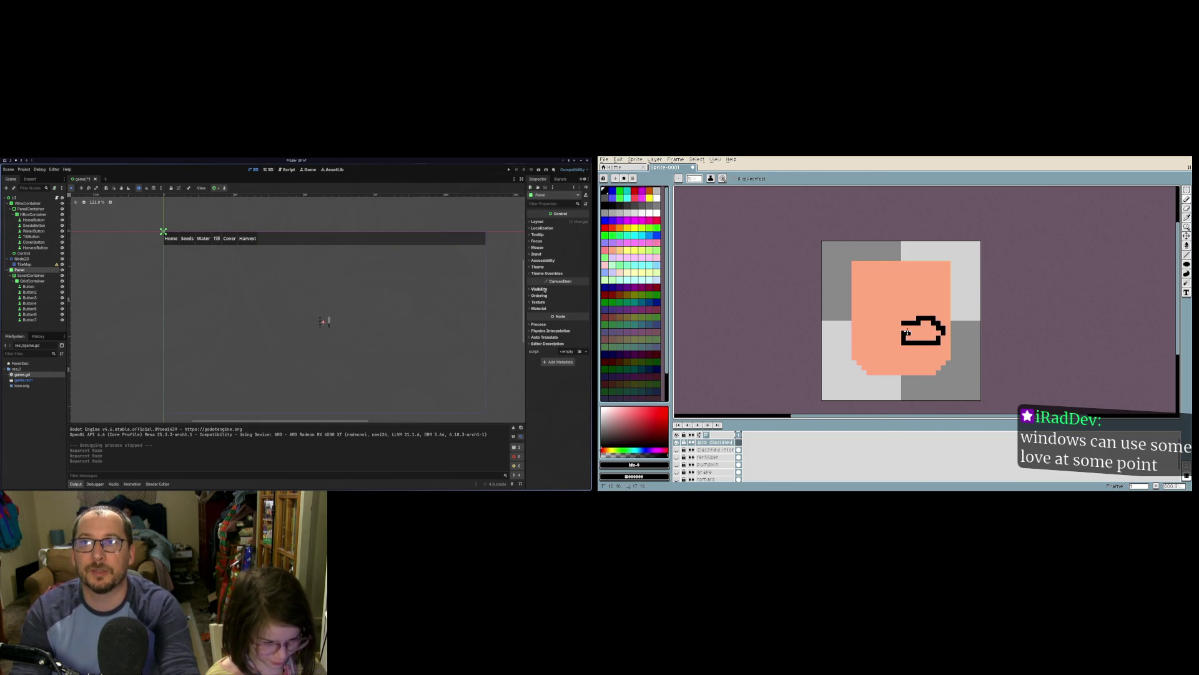
click(546, 289)
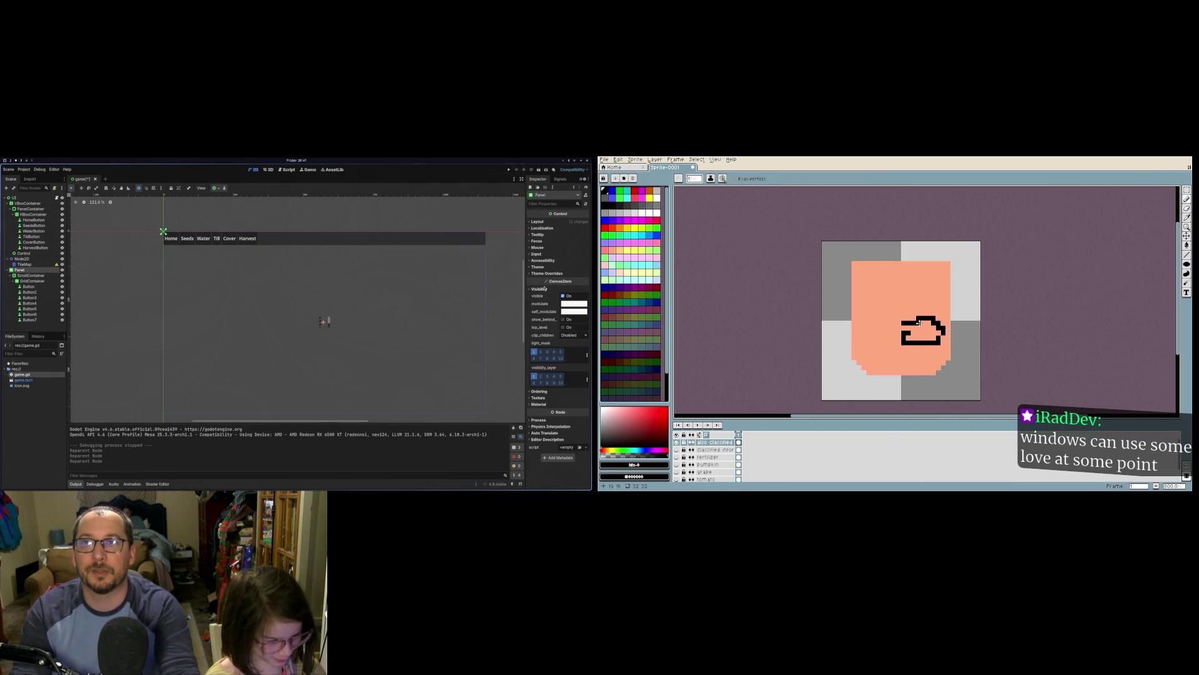
click(539, 223)
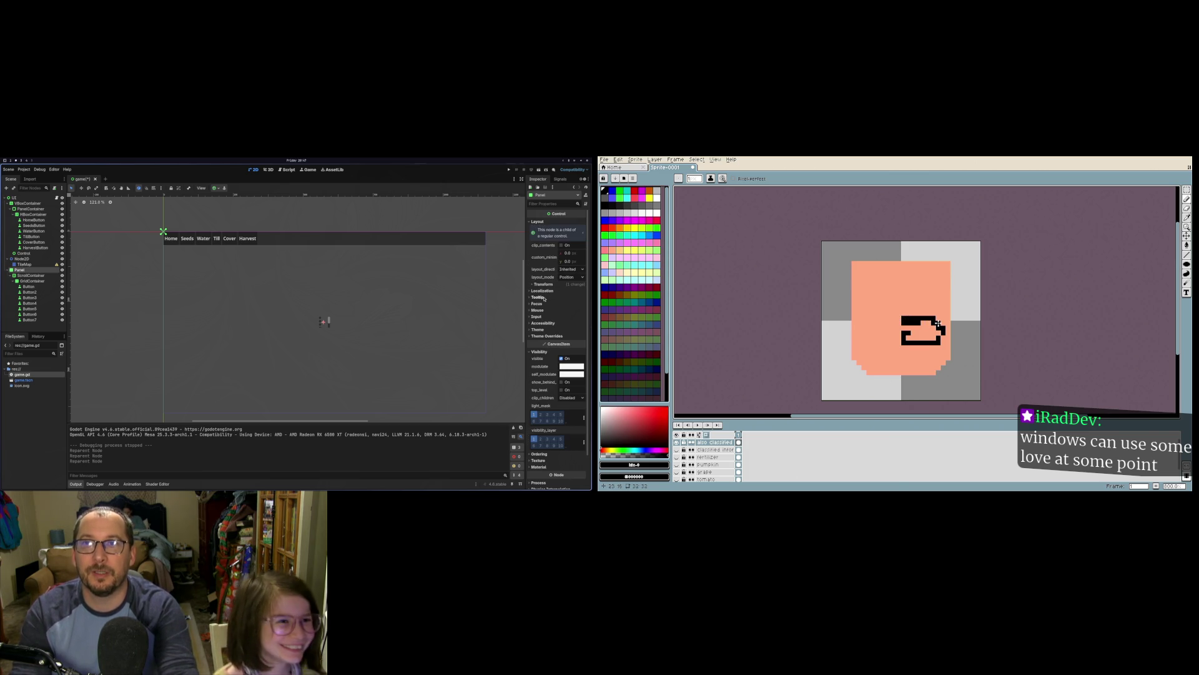
click(567, 253)
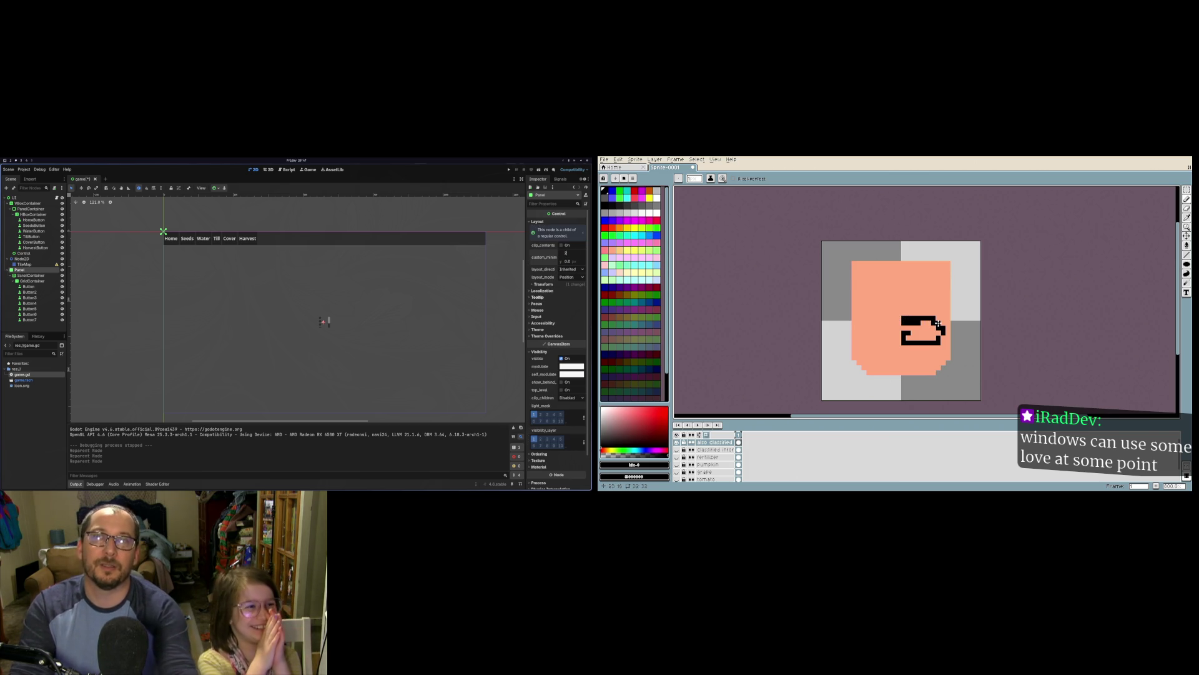
key(Tab)
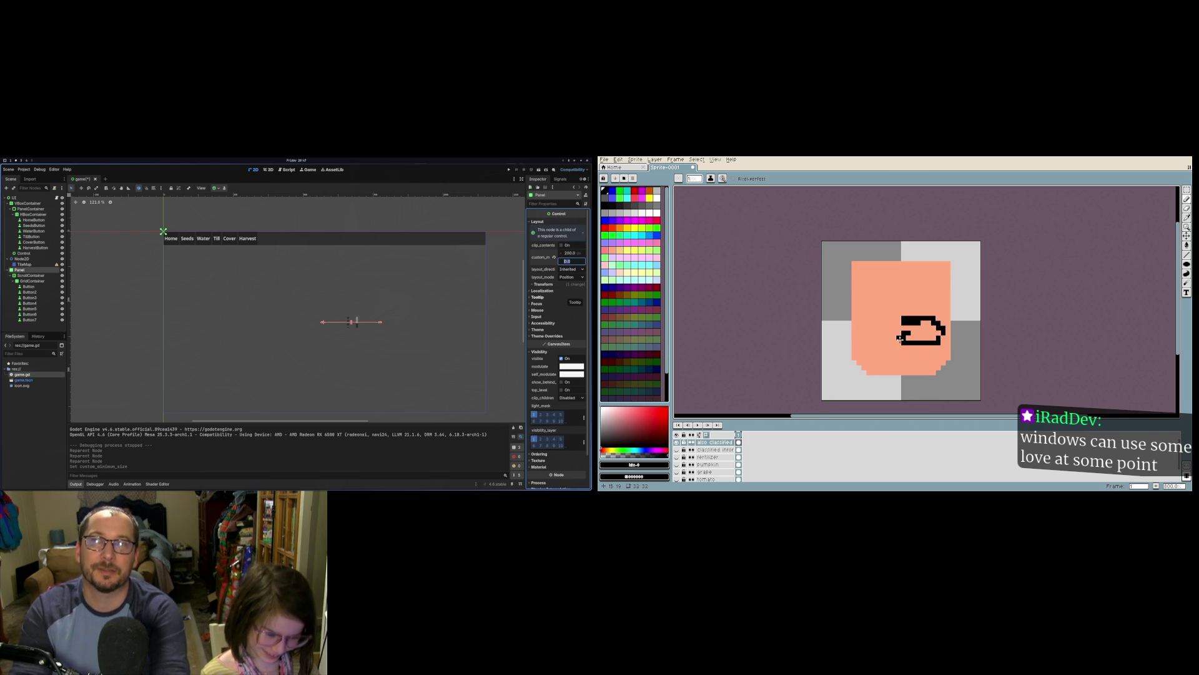
key(Return)
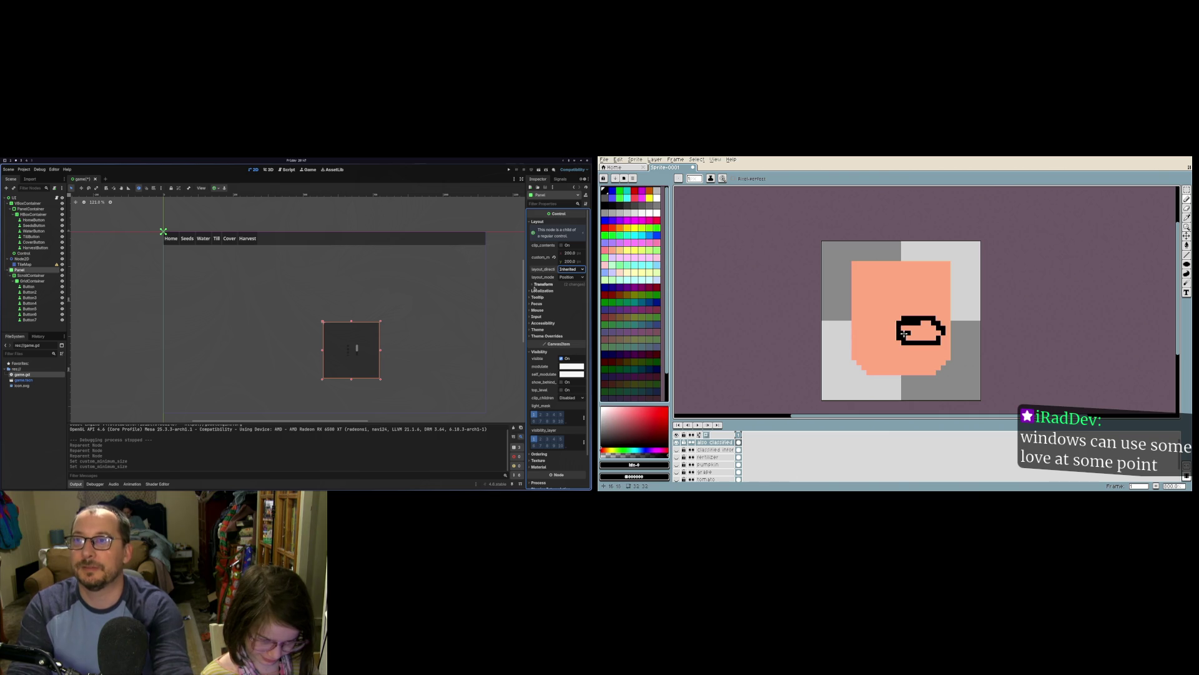
Step: Fill the outlined shape with black and centre the Panel in the viewport
drag(913, 328, 929, 326)
click(220, 189)
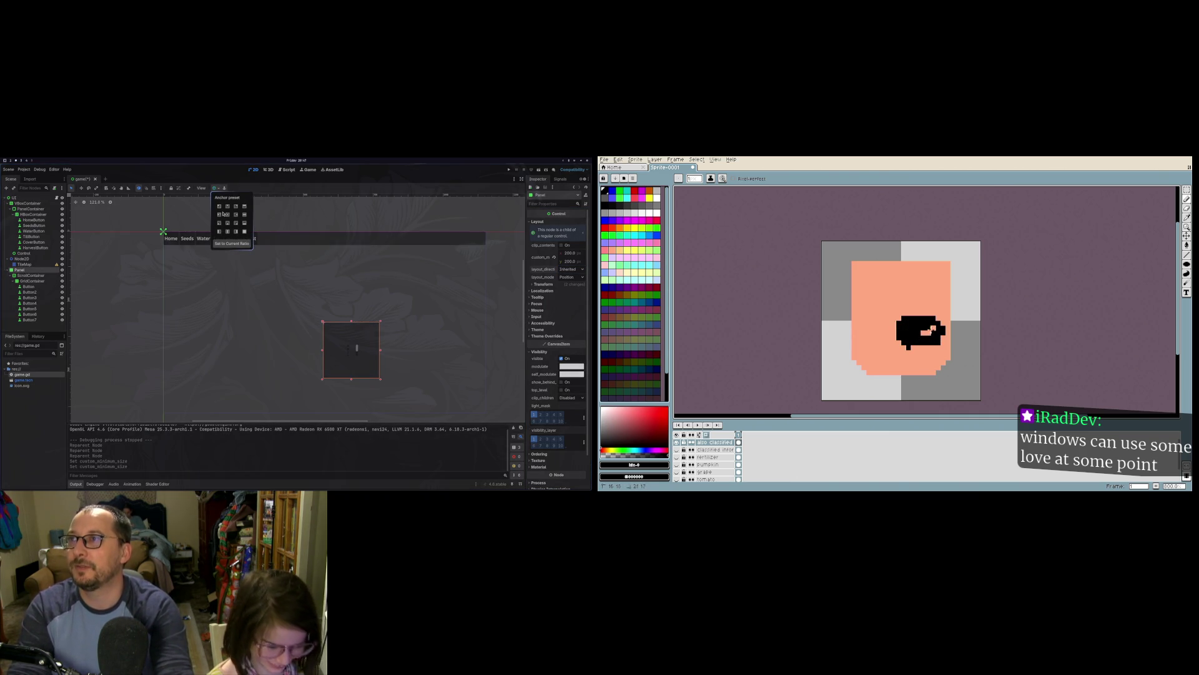
click(227, 213)
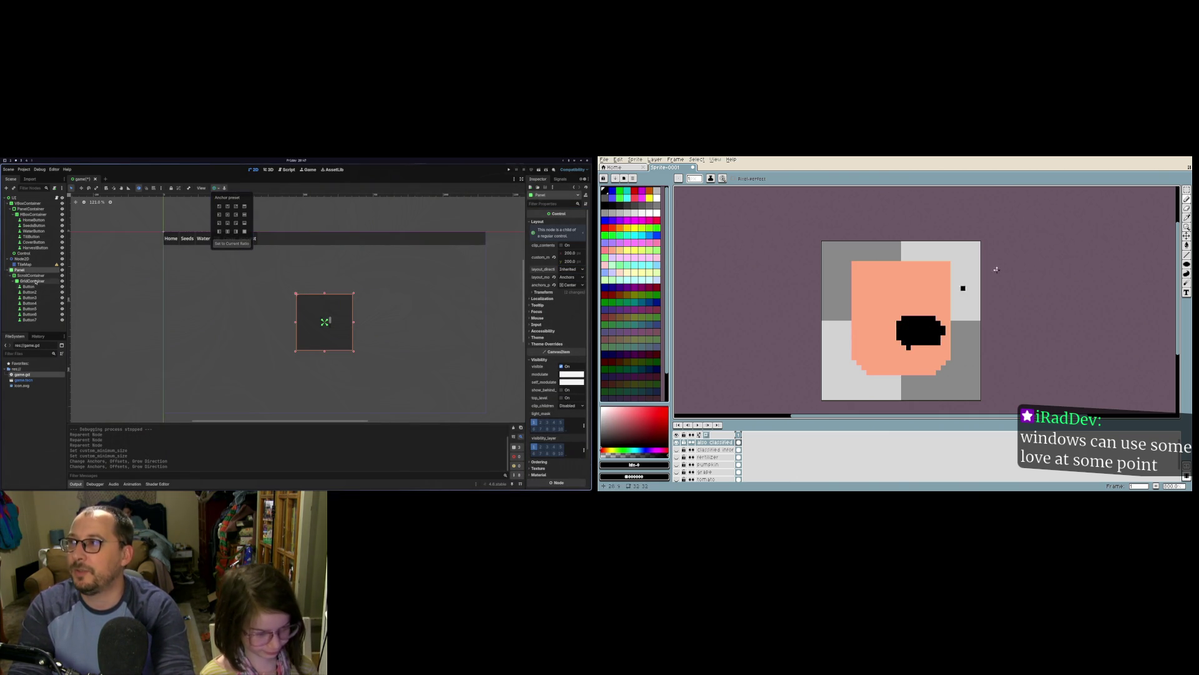
Step: Erase stray pixels, try Full Rect then re-centre the Panel, and return to the Pencil
click(1188, 210)
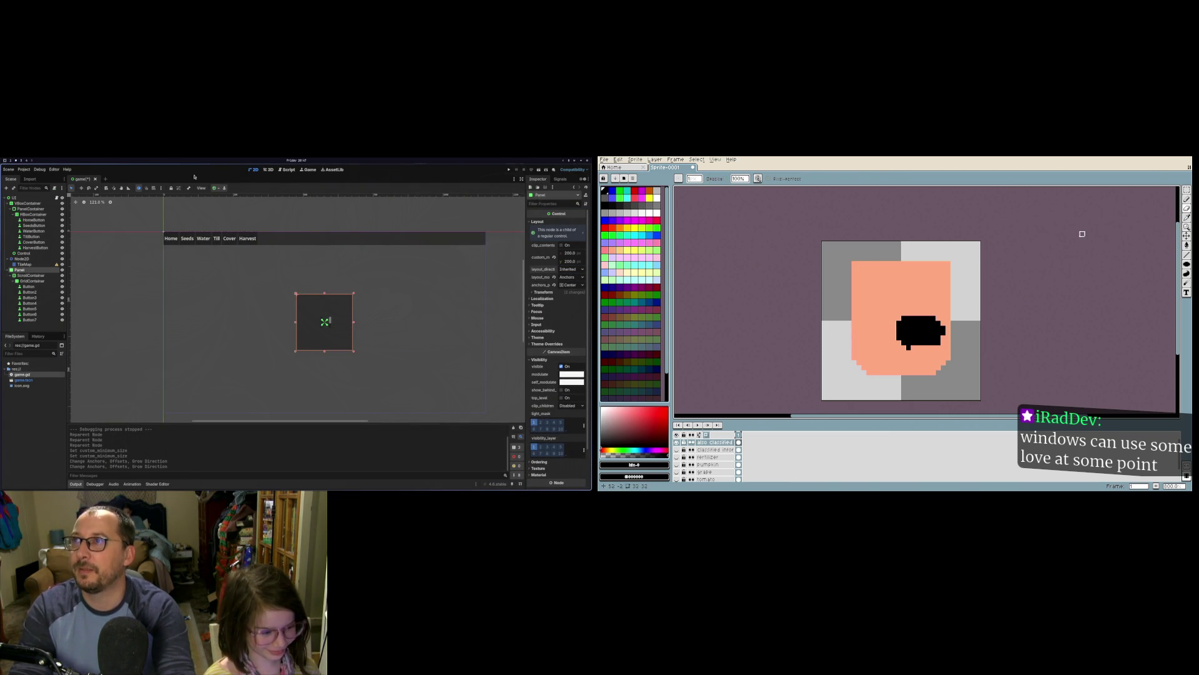
click(219, 189)
click(245, 231)
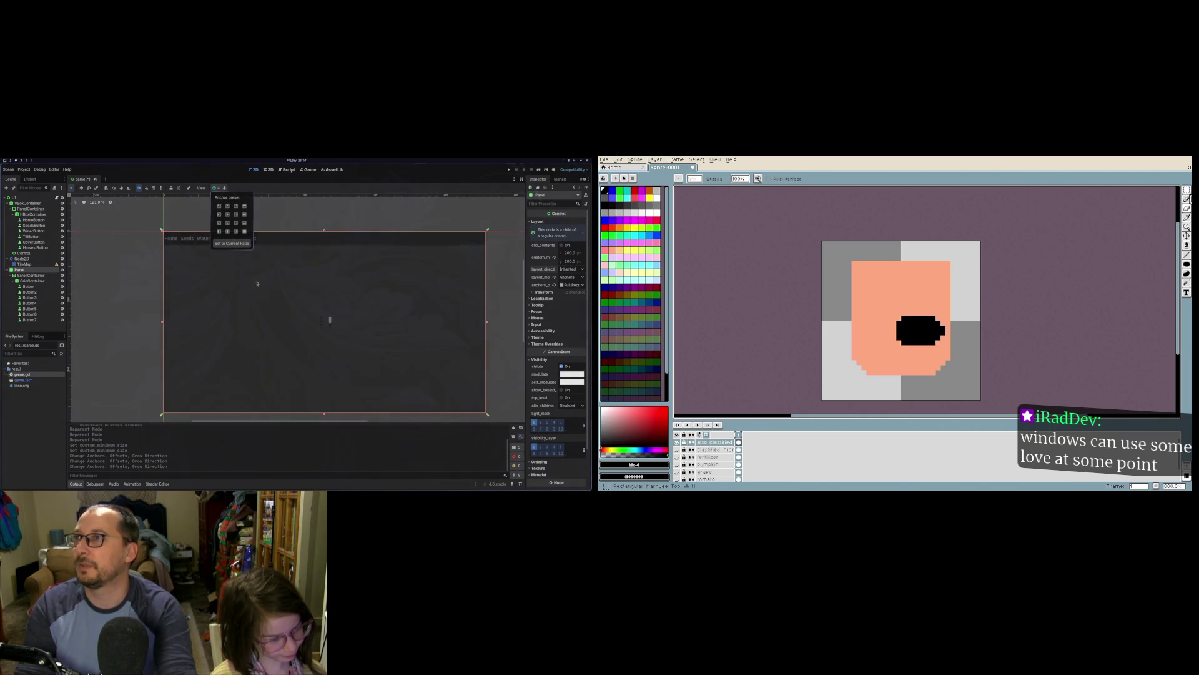
click(227, 214)
click(1187, 199)
click(30, 275)
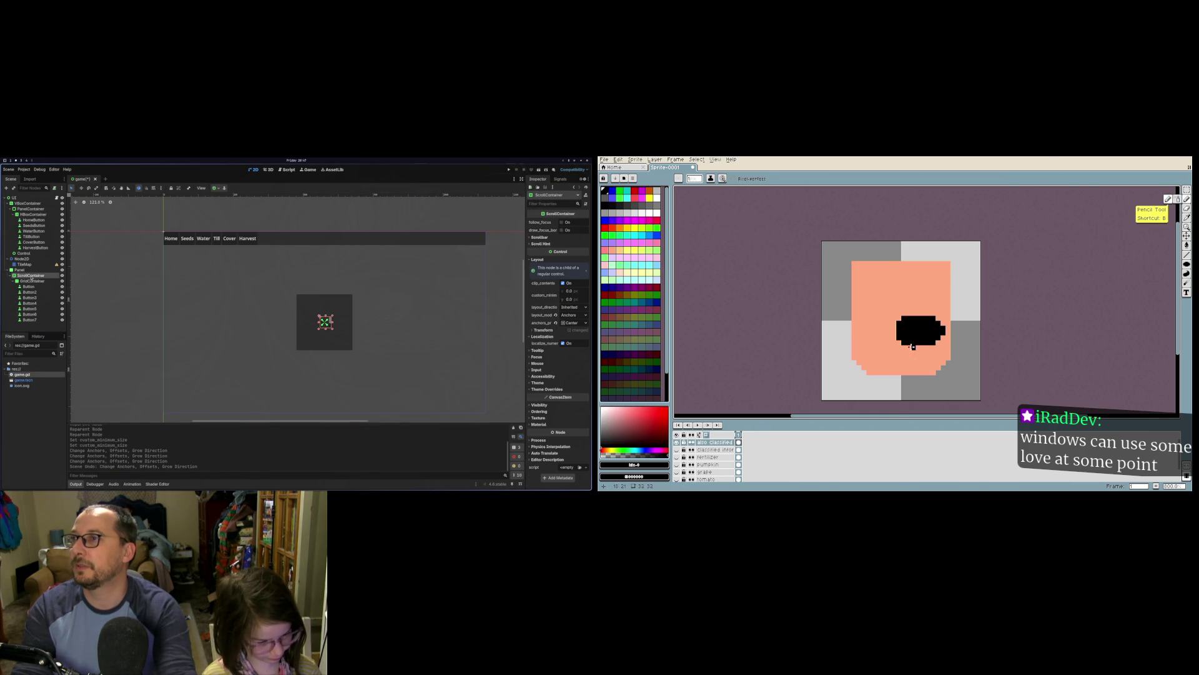
Step: Draw the ear's black outline up from the blob and make the ScrollContainer fill the viewport
mouse_move(904, 343)
mouse_down()
mouse_move(871, 344)
mouse_move(867, 317)
mouse_move(895, 300)
mouse_up()
click(215, 187)
click(245, 231)
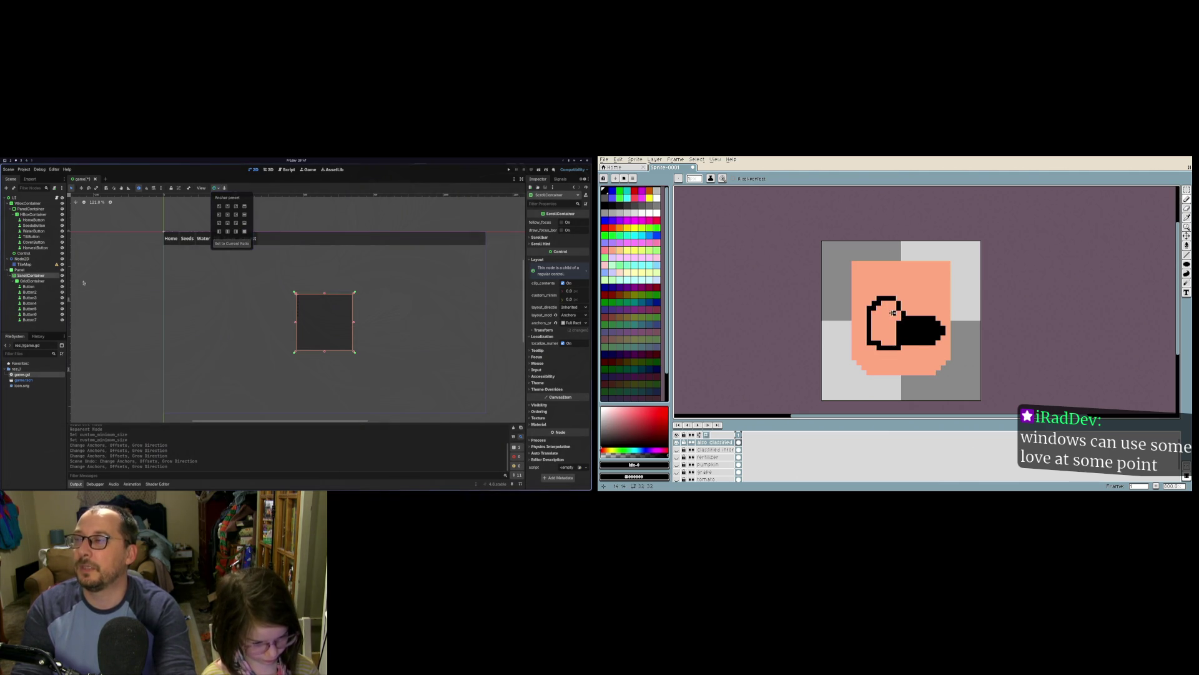
click(50, 282)
click(50, 282)
click(897, 318)
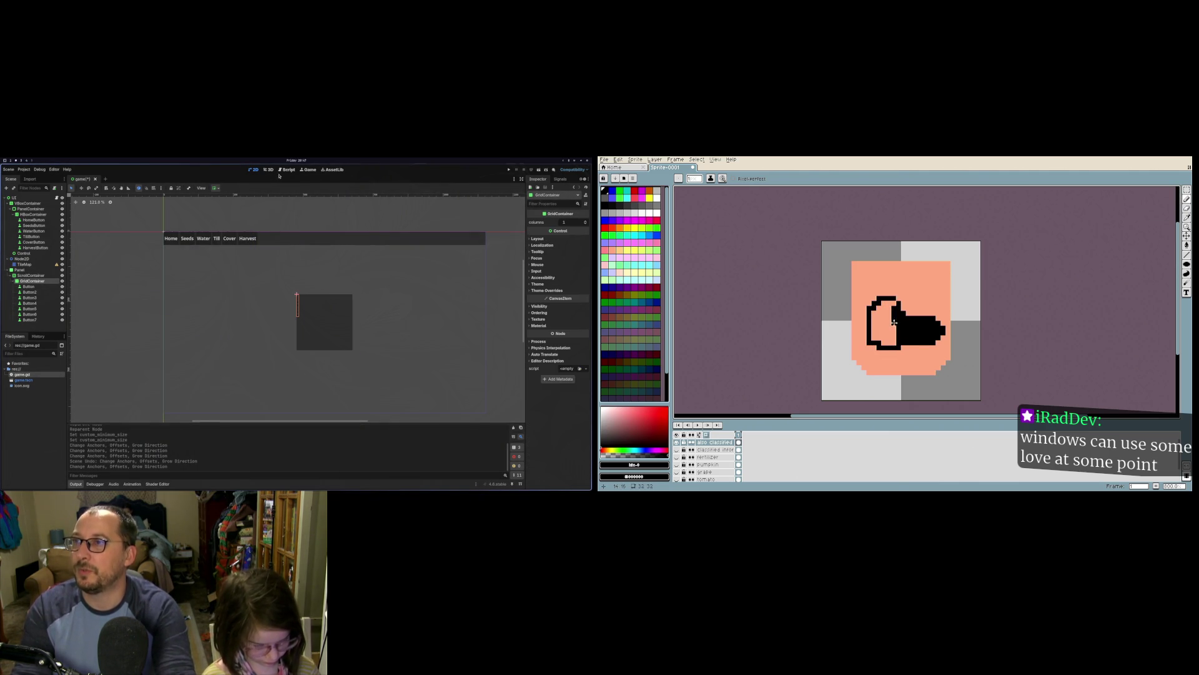
Step: Set the GridContainer to expand both horizontally and vertically
click(217, 188)
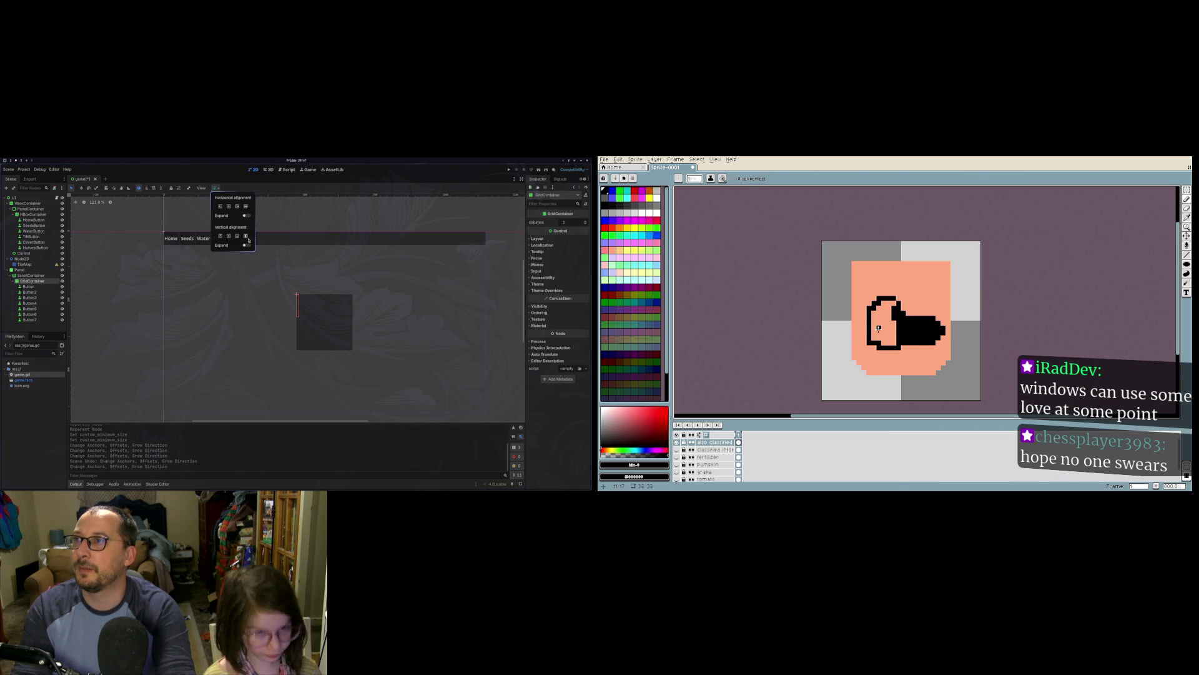
click(248, 216)
click(246, 246)
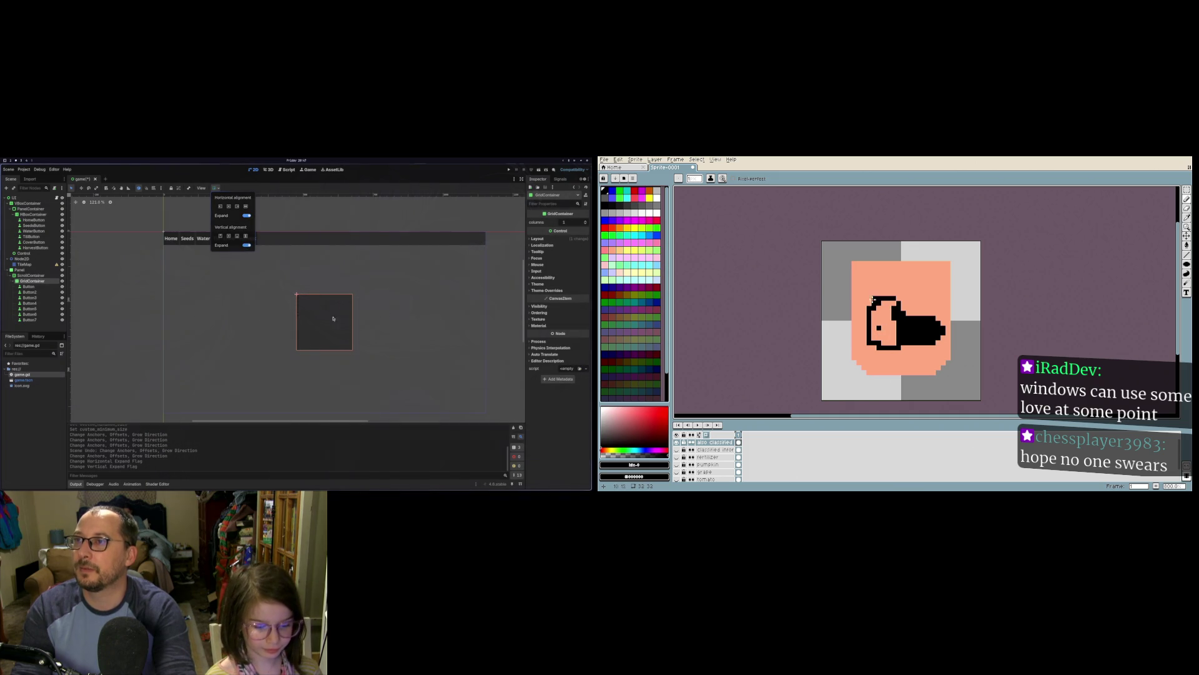
click(349, 322)
click(387, 300)
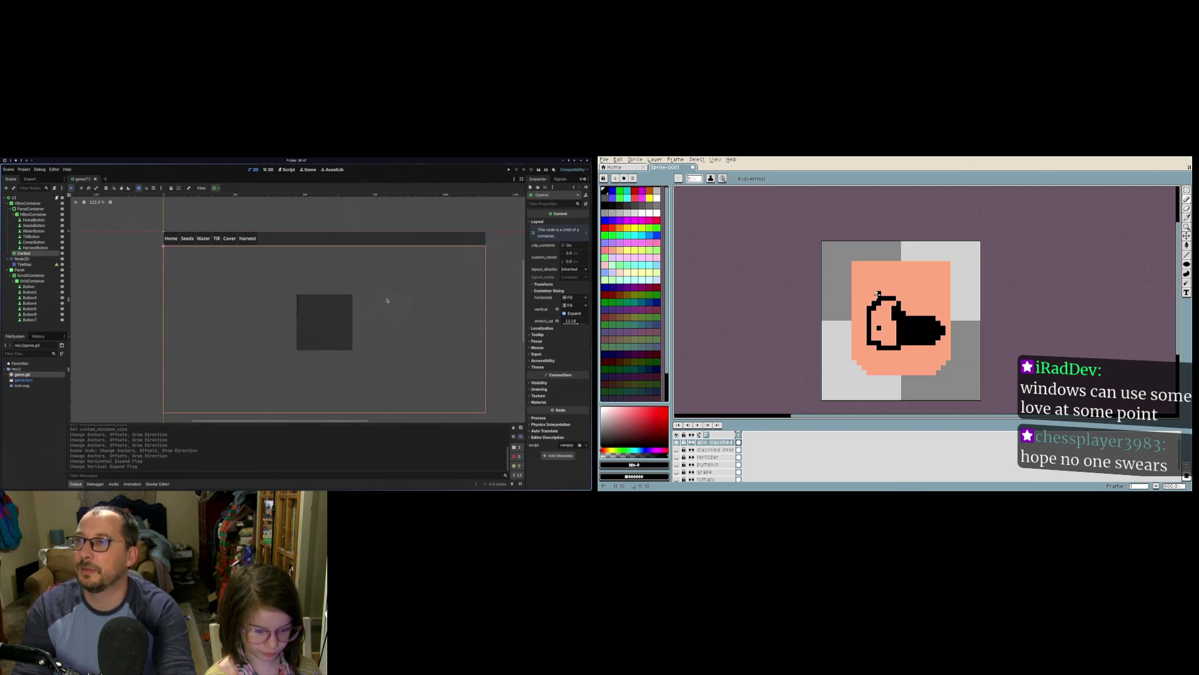
Step: Duplicate Button7 many times and select all buttons from Button to Button23
click(29, 320)
key(ctrl+d)
key(ctrl+d)
key(ctrl+d)
key(ctrl+d)
key(ctrl+d)
key(ctrl+d)
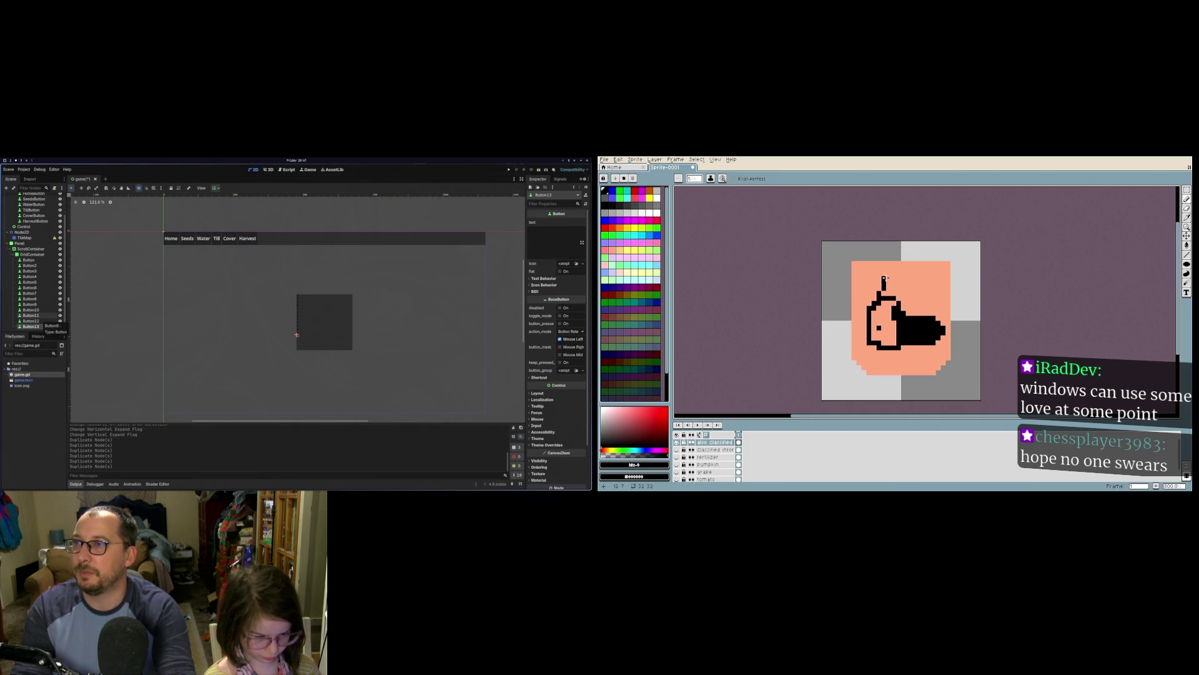
key(ctrl+d)
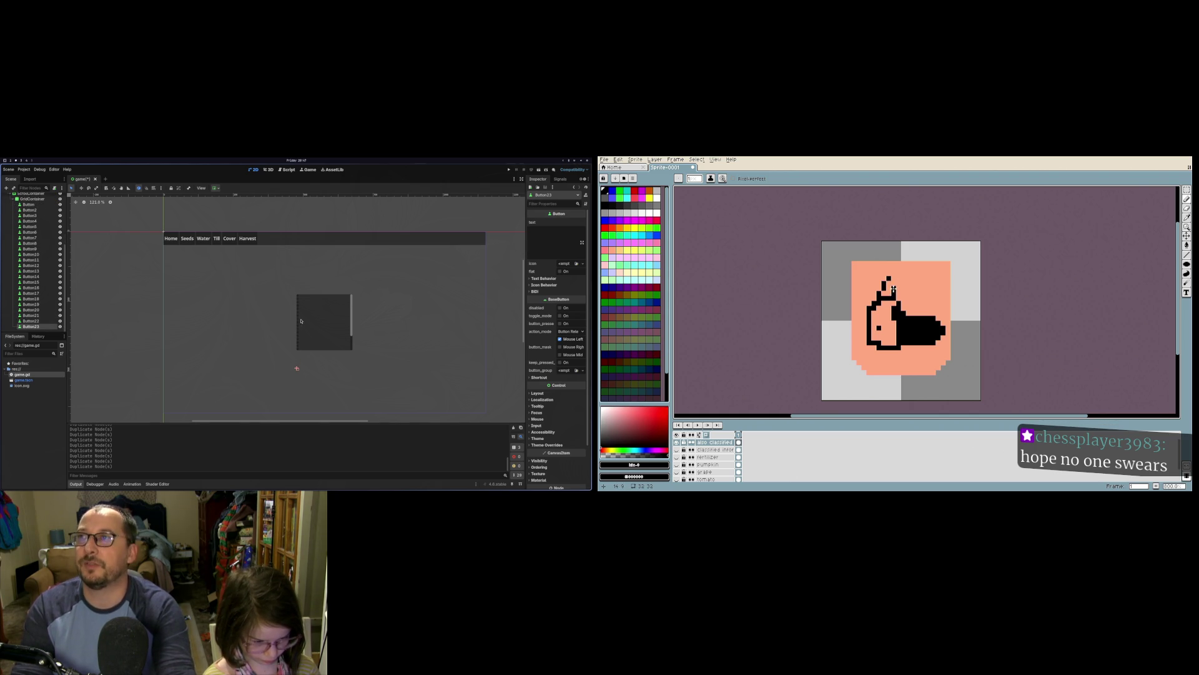
click(29, 204)
scroll(33, 231, up, 2)
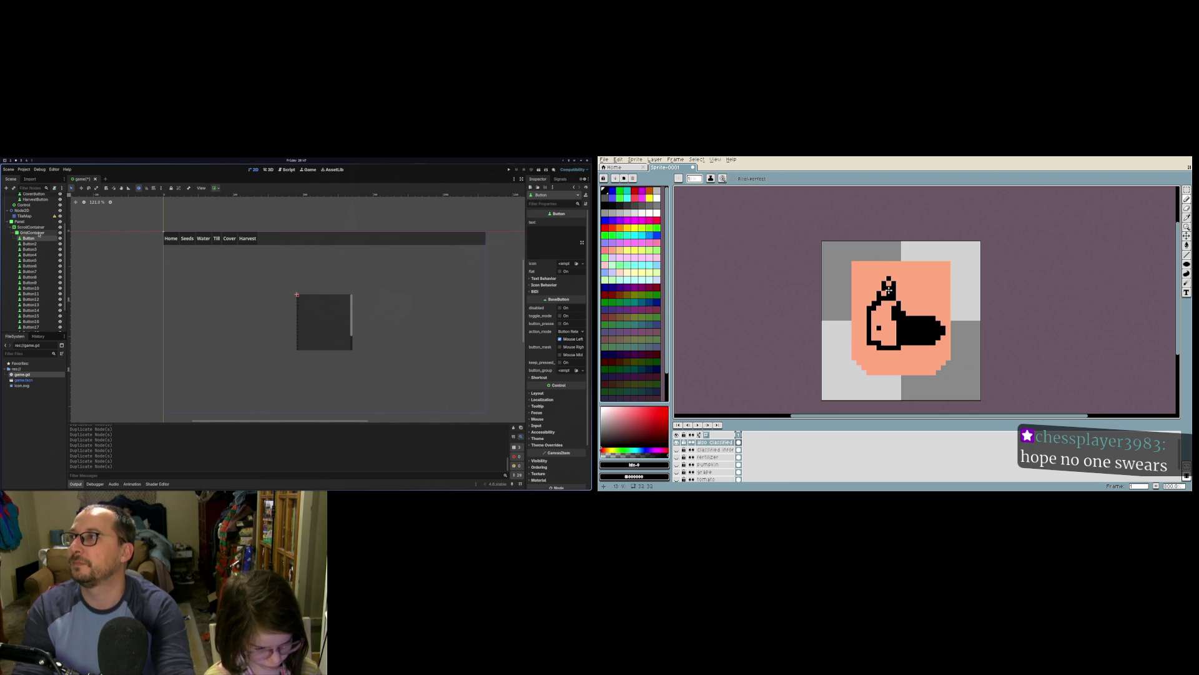
scroll(40, 323, down, 2)
shift+click(40, 326)
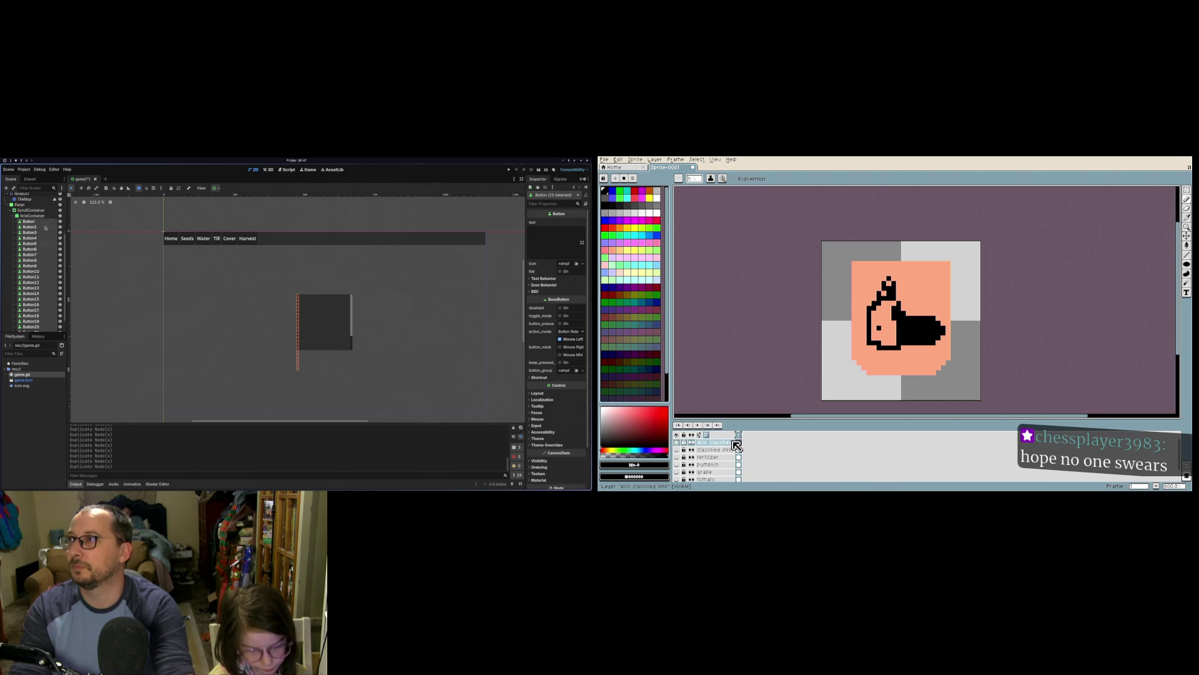
right_click(25, 241)
Step: Delete the 23 buttons, Button through Button23, from the scene tree
click(712, 449)
click(28, 238)
scroll(37, 254, down, 2)
shift+click(30, 326)
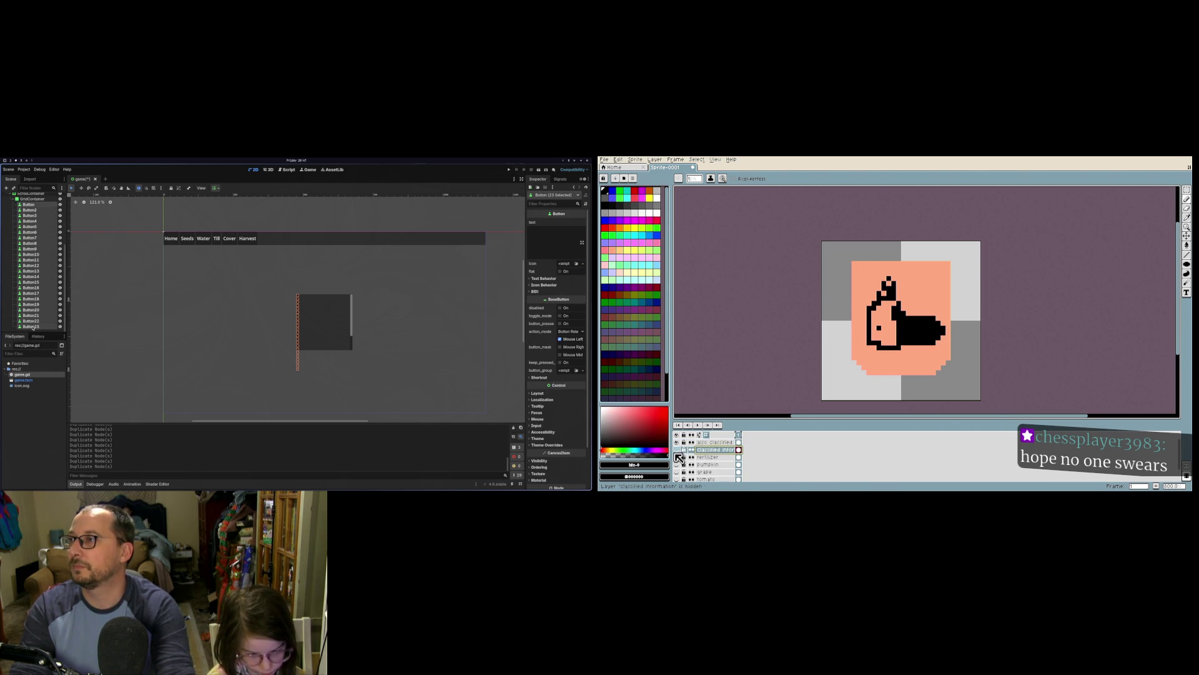
right_click(34, 326)
click(676, 442)
click(53, 412)
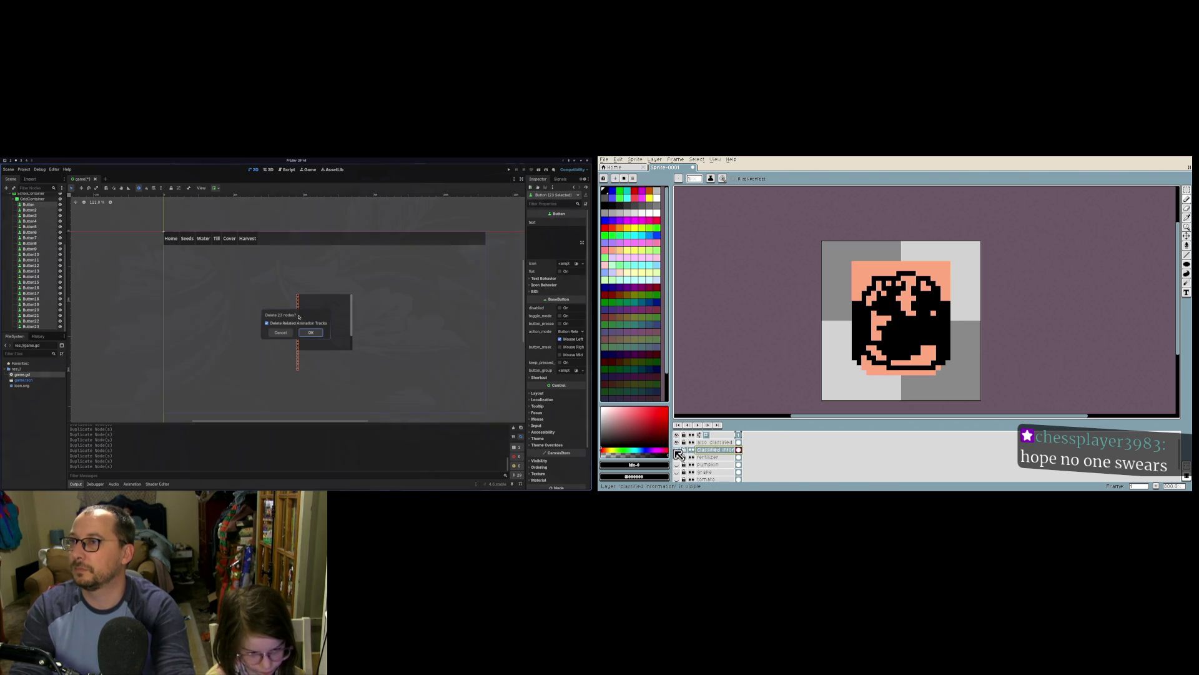
key(Return)
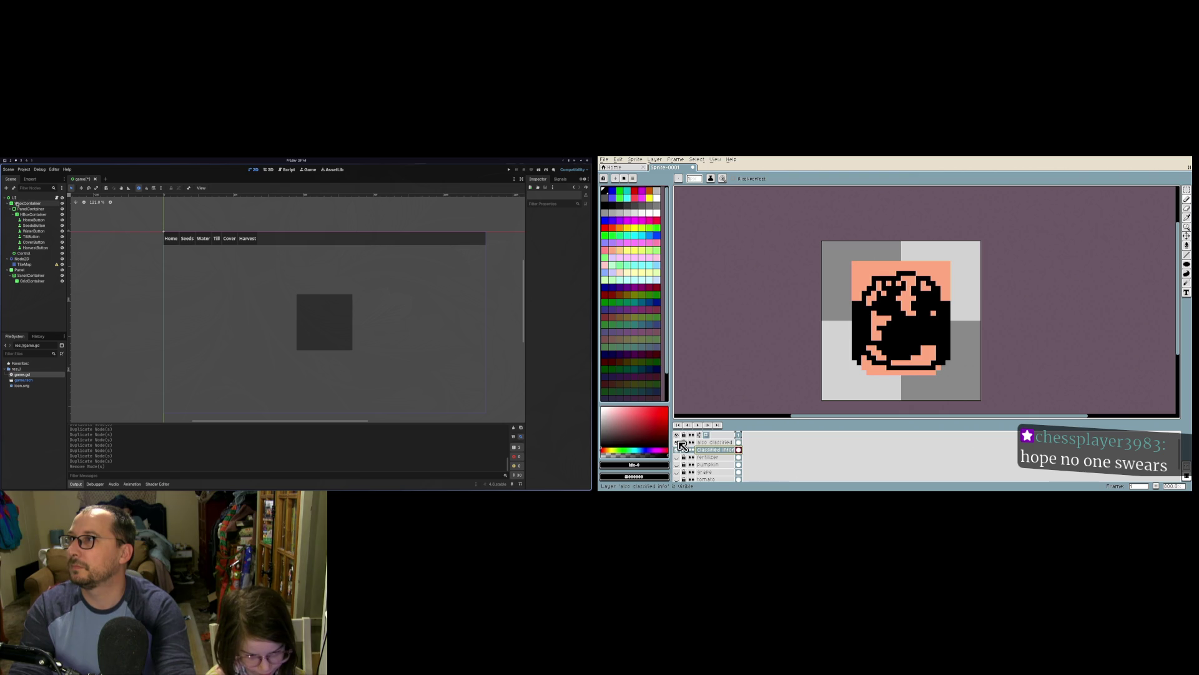
Step: Show the fist layer, hide the bunny layer, and move the Panel node to the top of the tree
click(677, 450)
click(8, 203)
click(20, 219)
drag(19, 220, 25, 201)
click(620, 271)
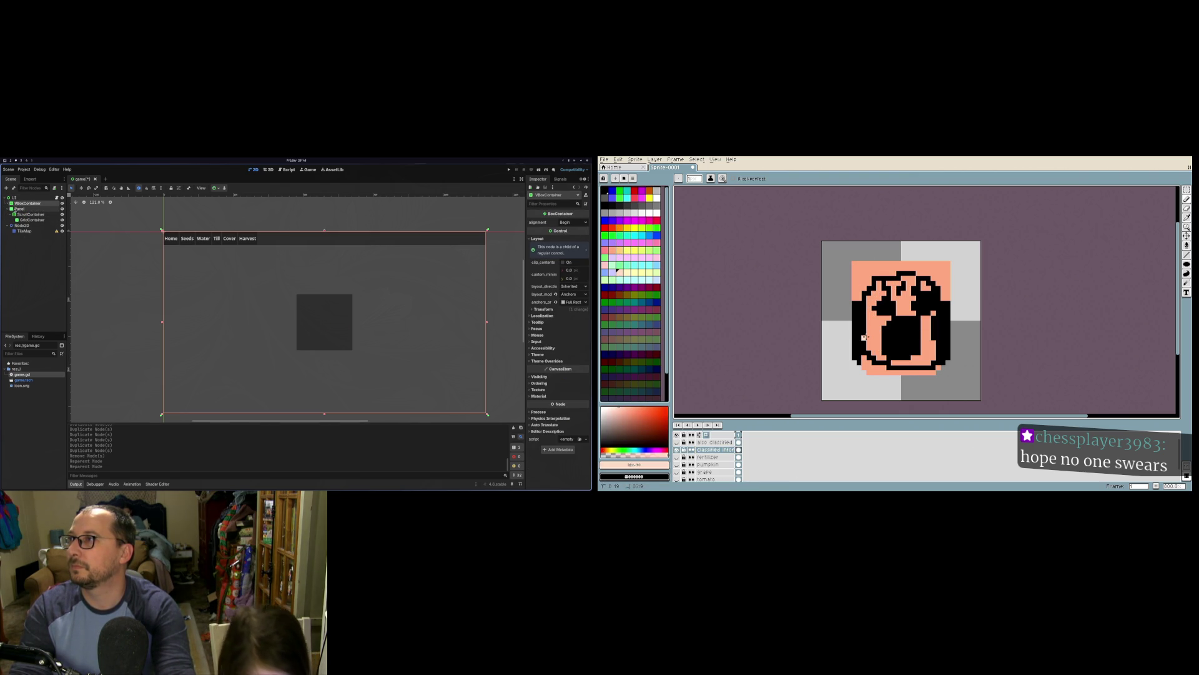
click(8, 210)
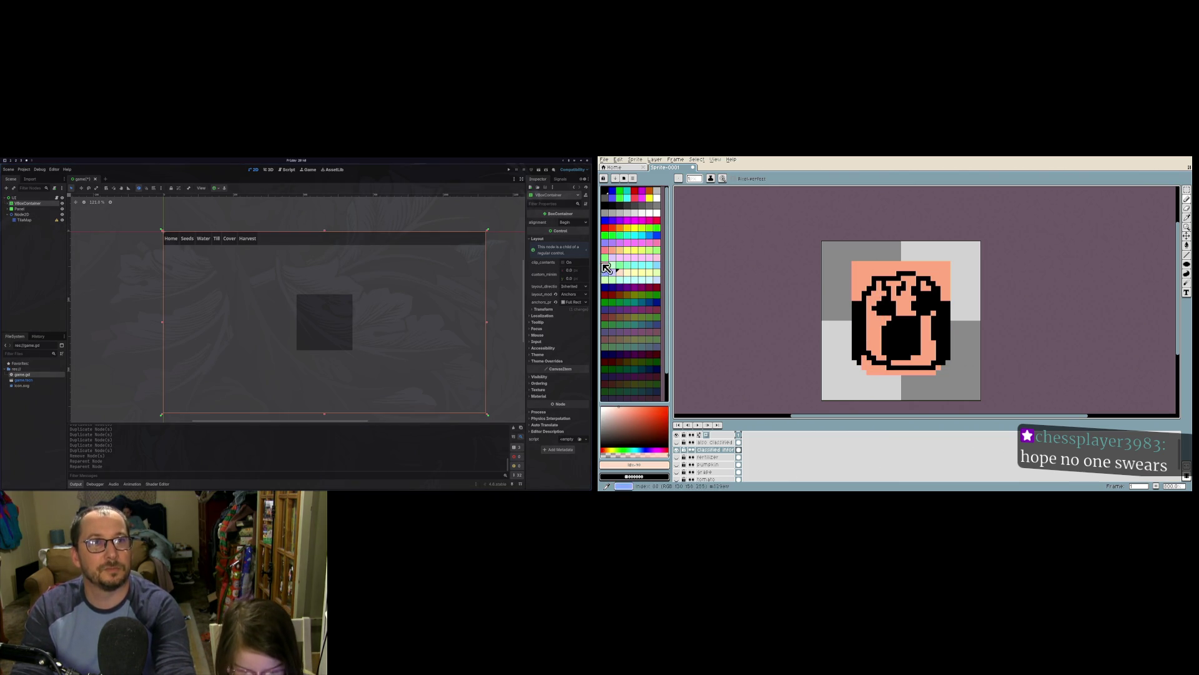
Step: Bucket-fill the fist's left strip, lower-right and upper areas with pale orange
click(626, 250)
key(g)
click(868, 331)
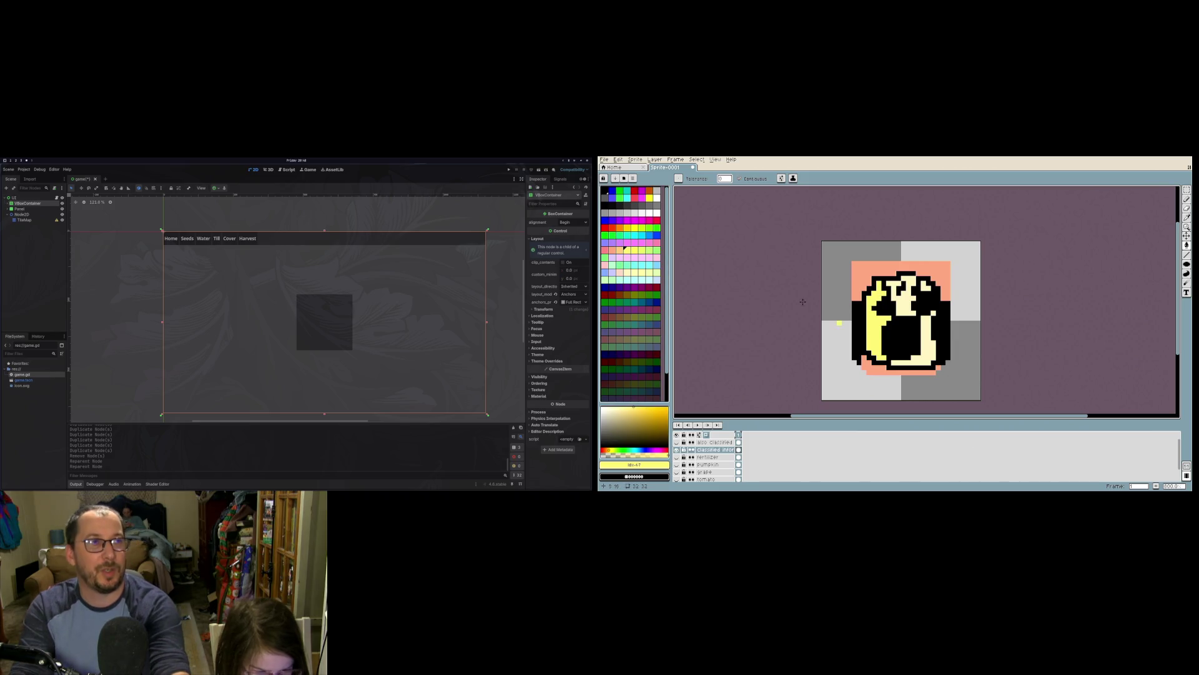
click(615, 251)
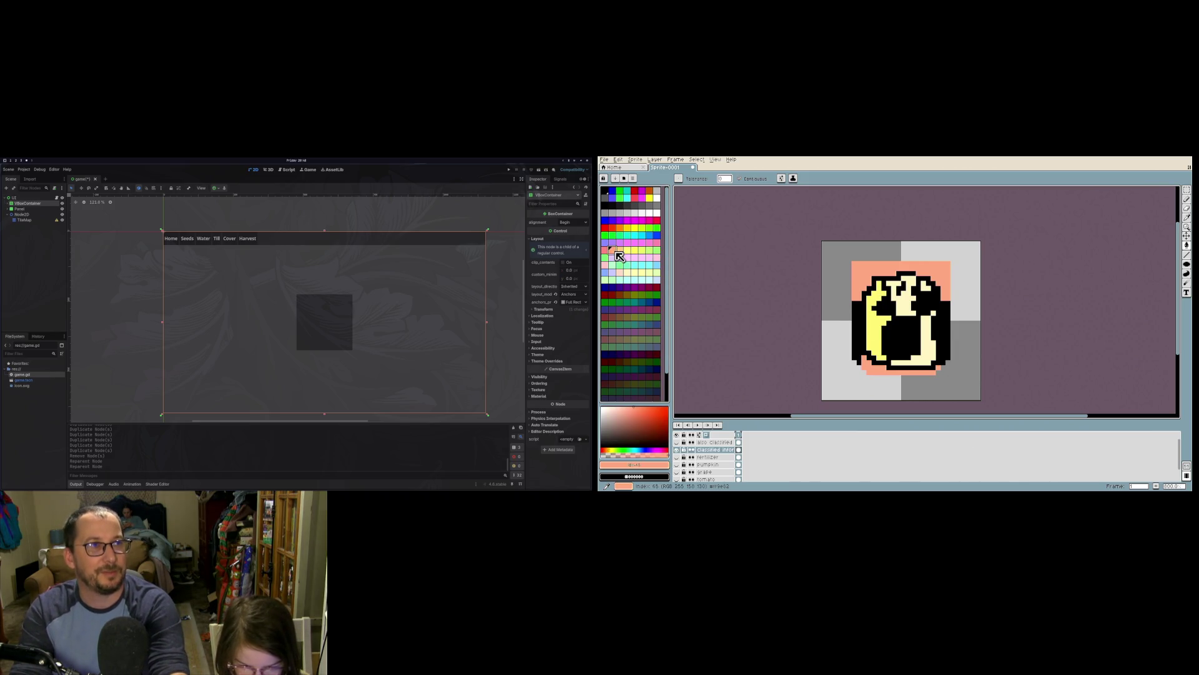
click(619, 250)
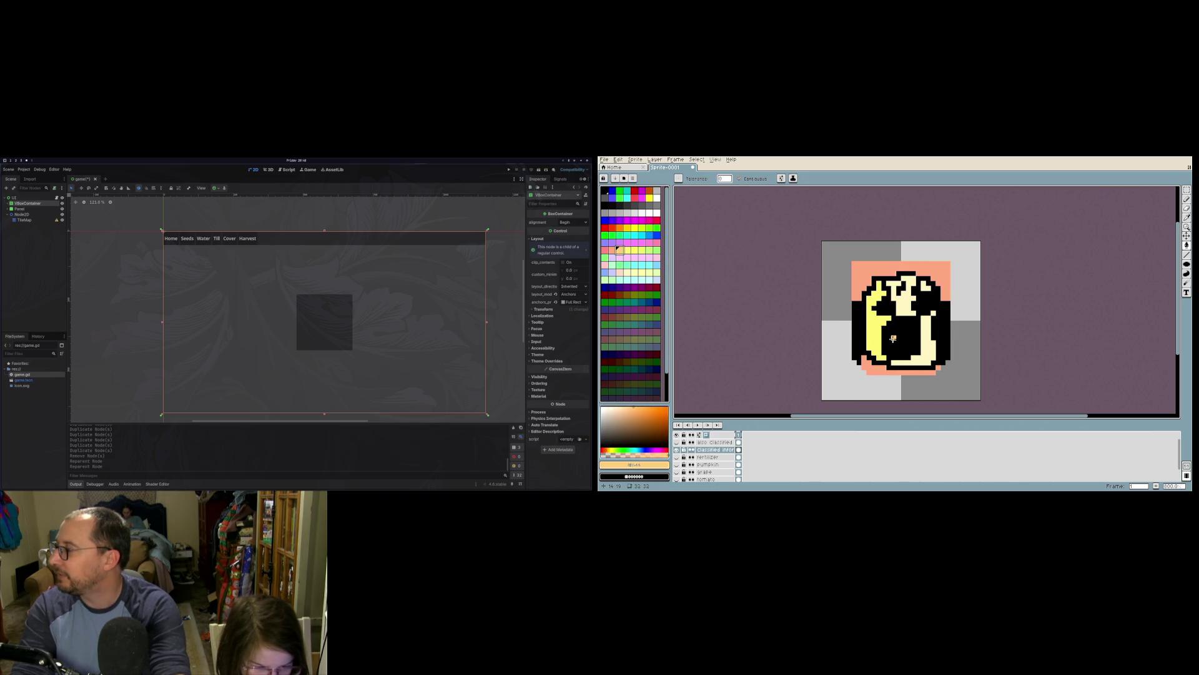
click(875, 333)
click(917, 355)
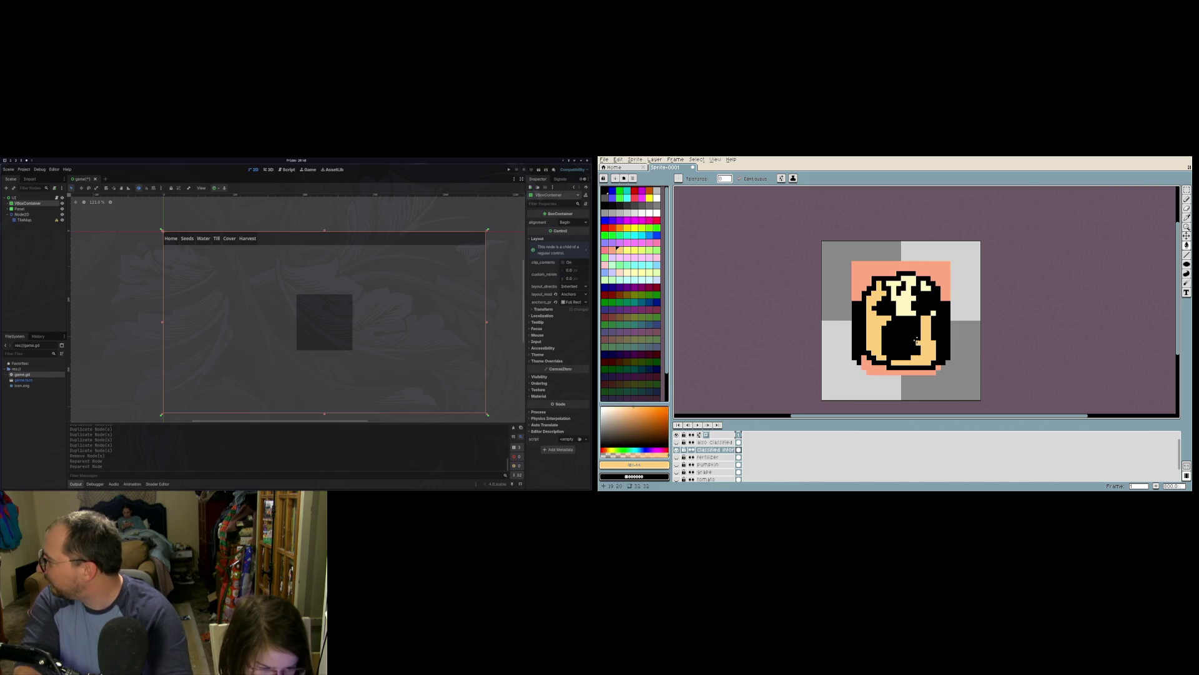
click(928, 292)
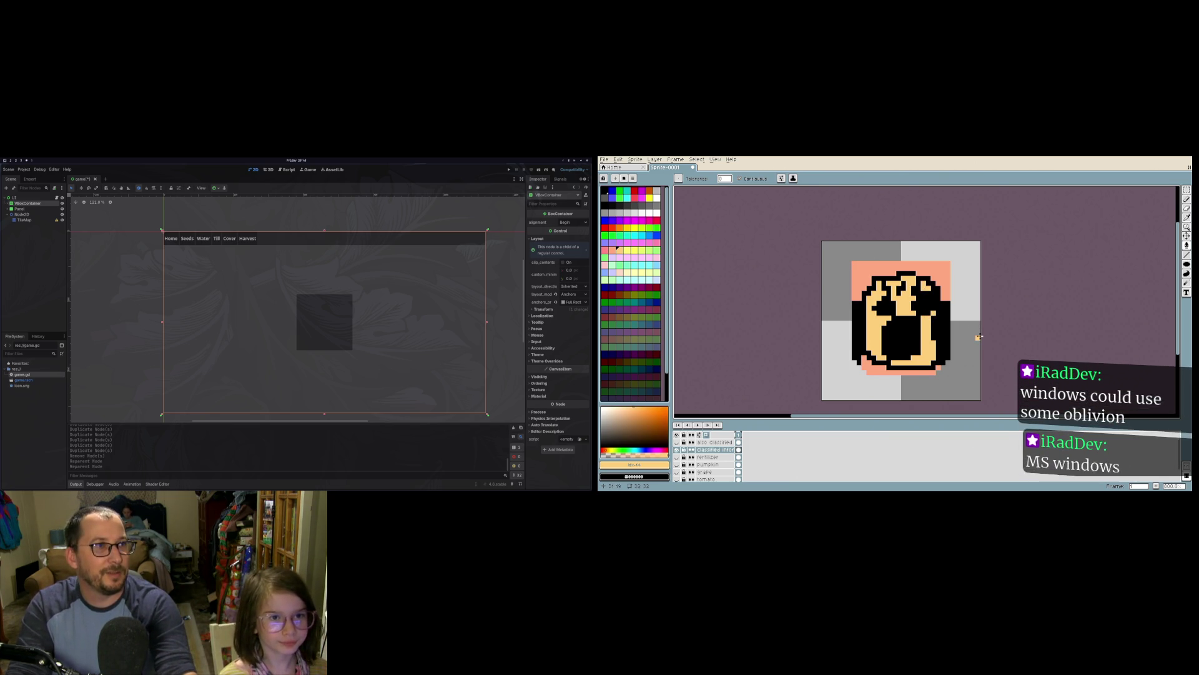
click(712, 443)
Step: Swap to the bunny layer, fill its face beige, and undo a stray yellow fill
click(676, 450)
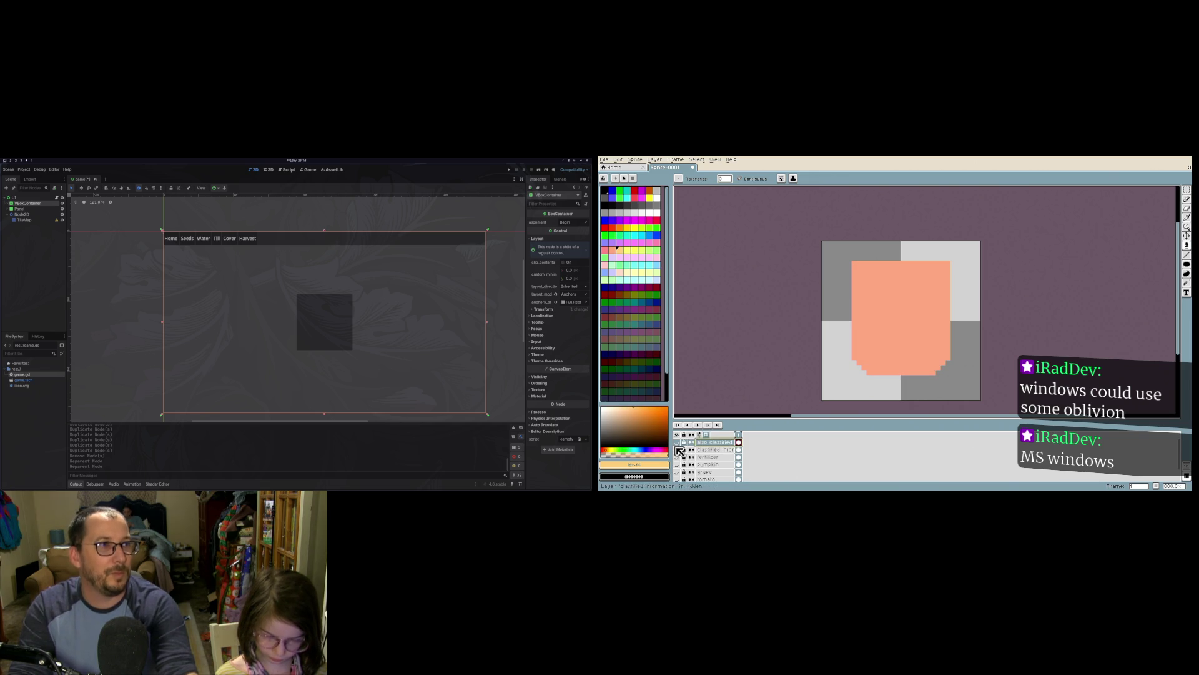
click(677, 442)
click(886, 334)
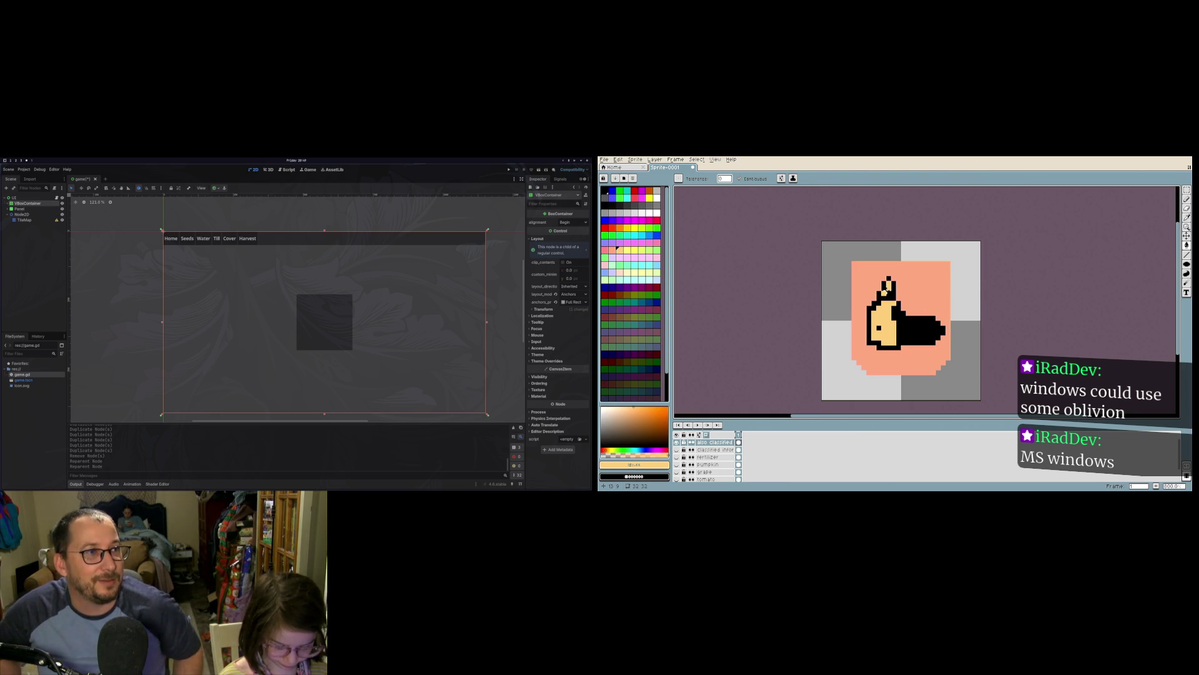
click(889, 288)
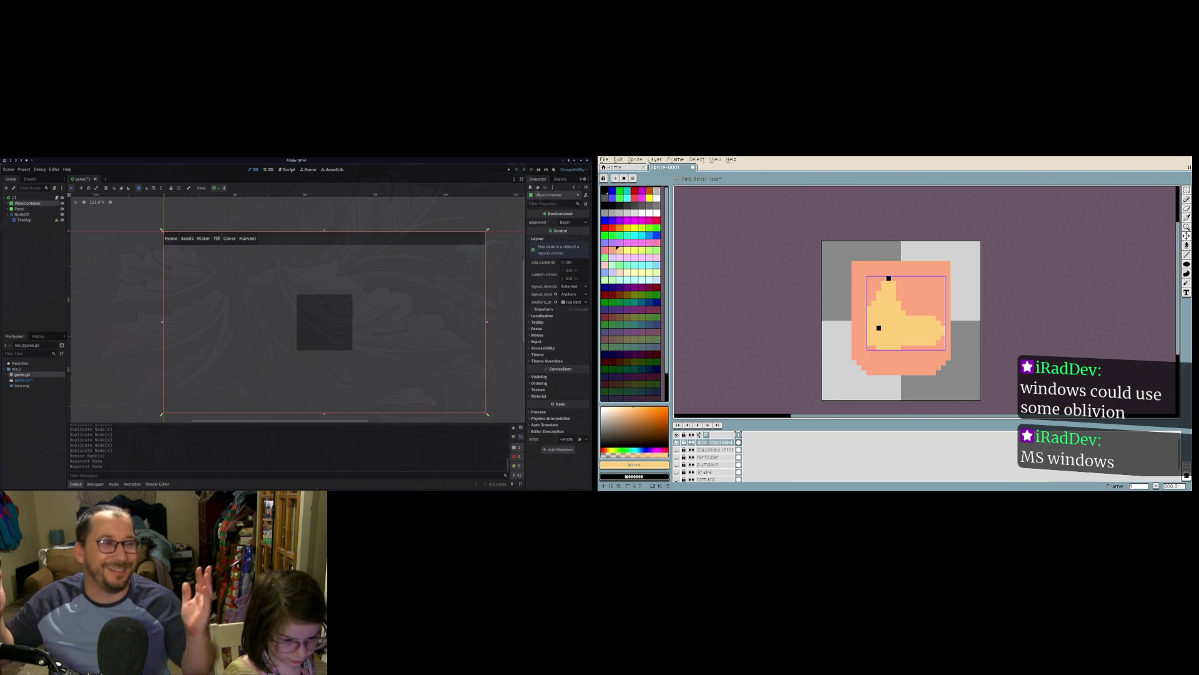
key(ctrl+z)
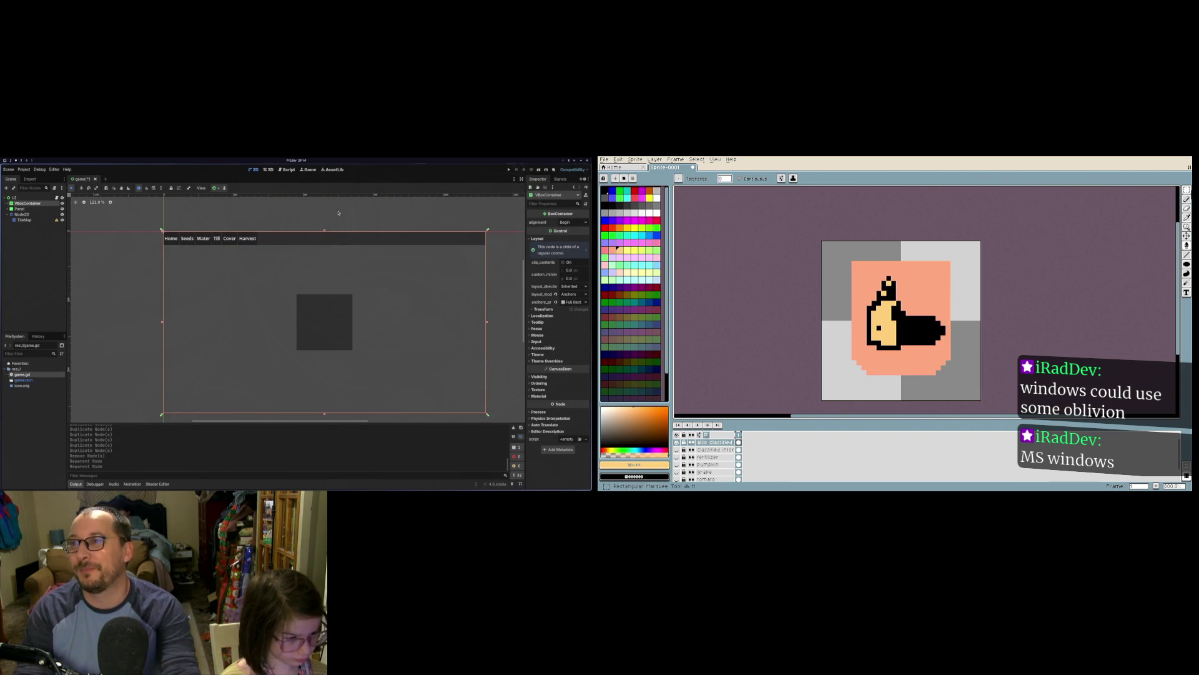
Step: Select Node2D, close the output log, and add a black pixel on the bunny's head
click(1187, 198)
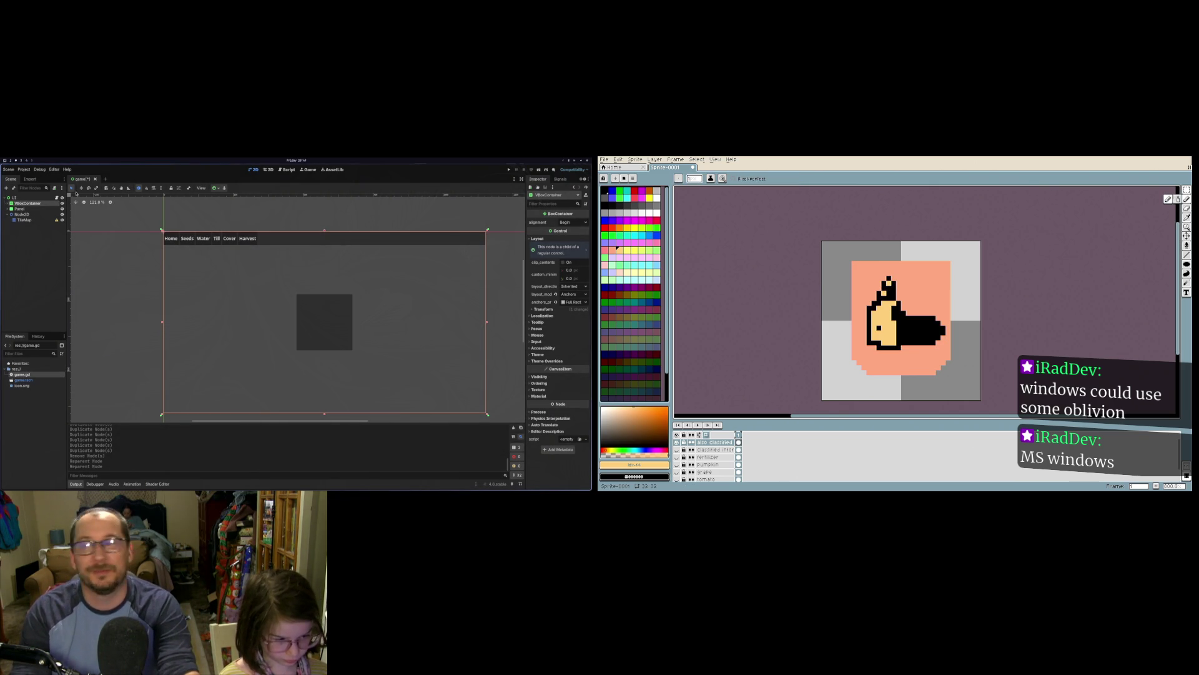
click(24, 220)
click(22, 214)
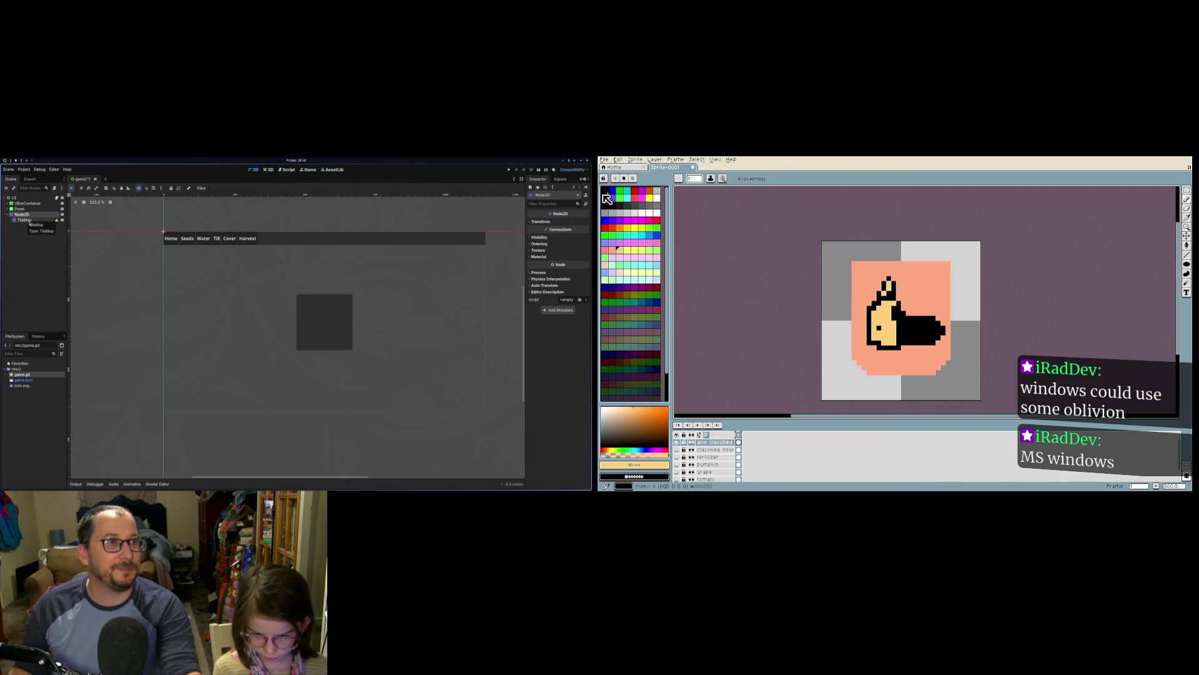
click(604, 206)
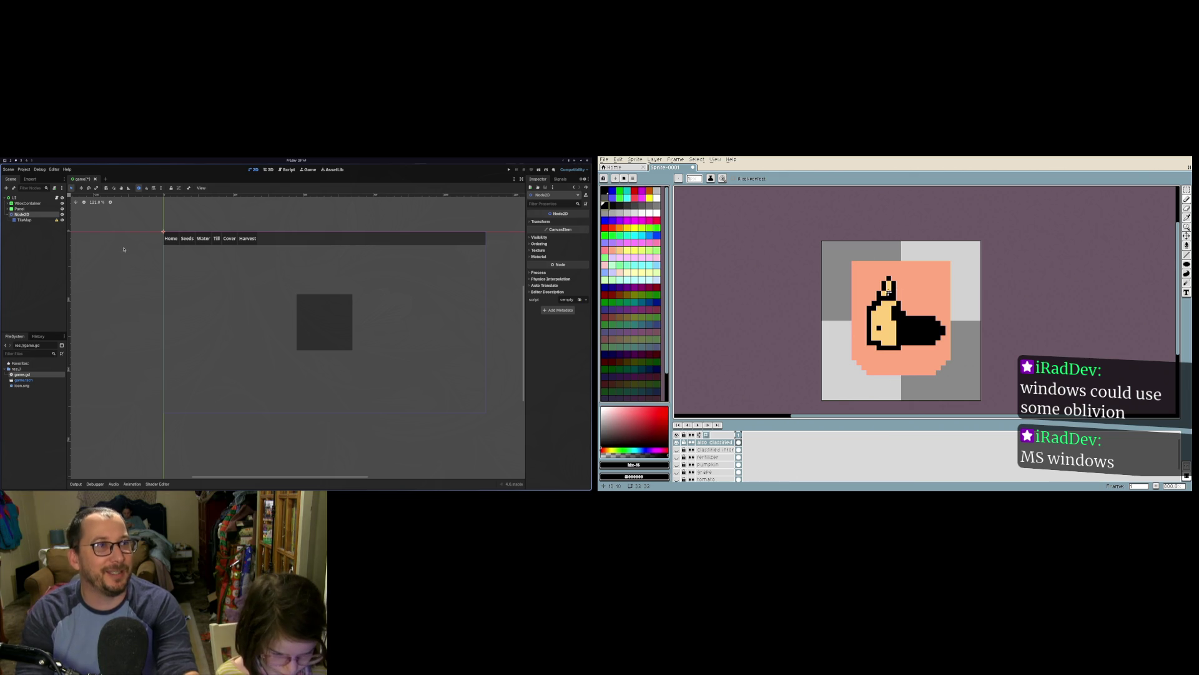
click(889, 289)
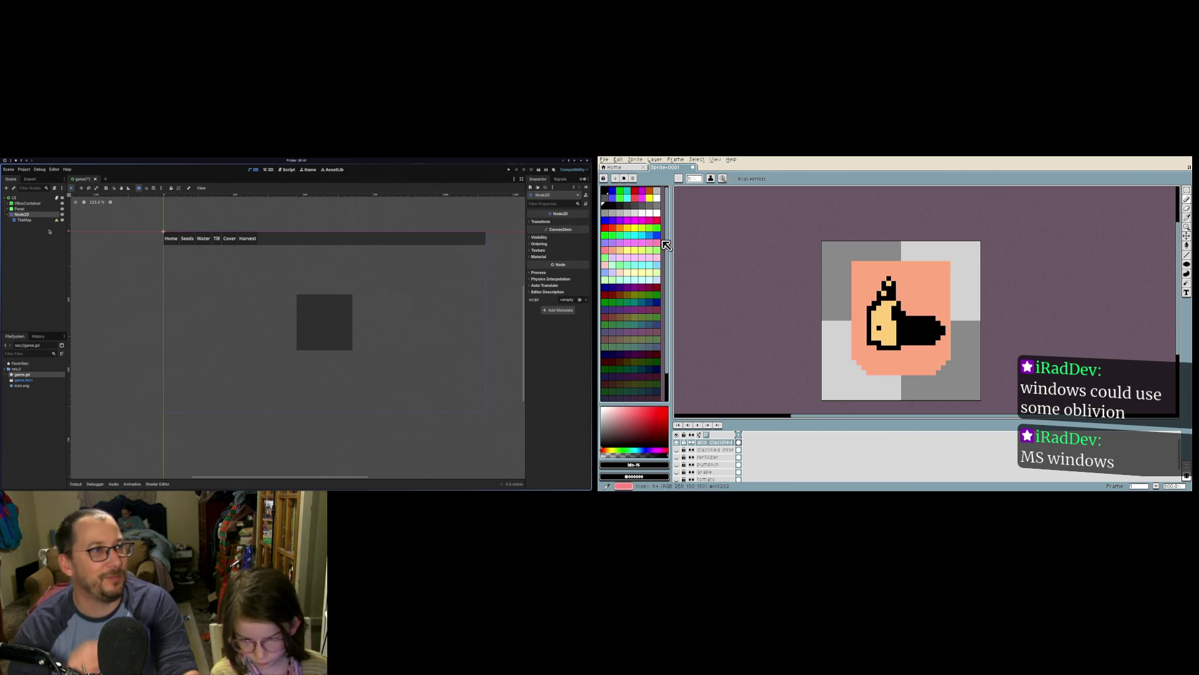
click(612, 205)
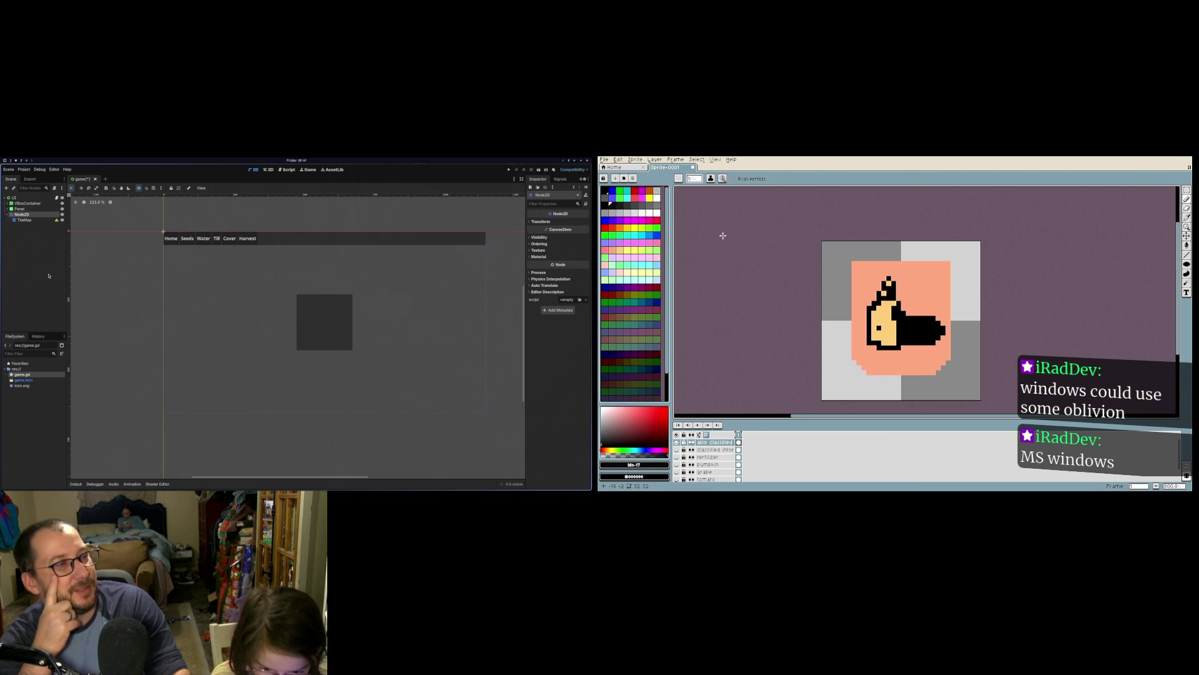
click(620, 205)
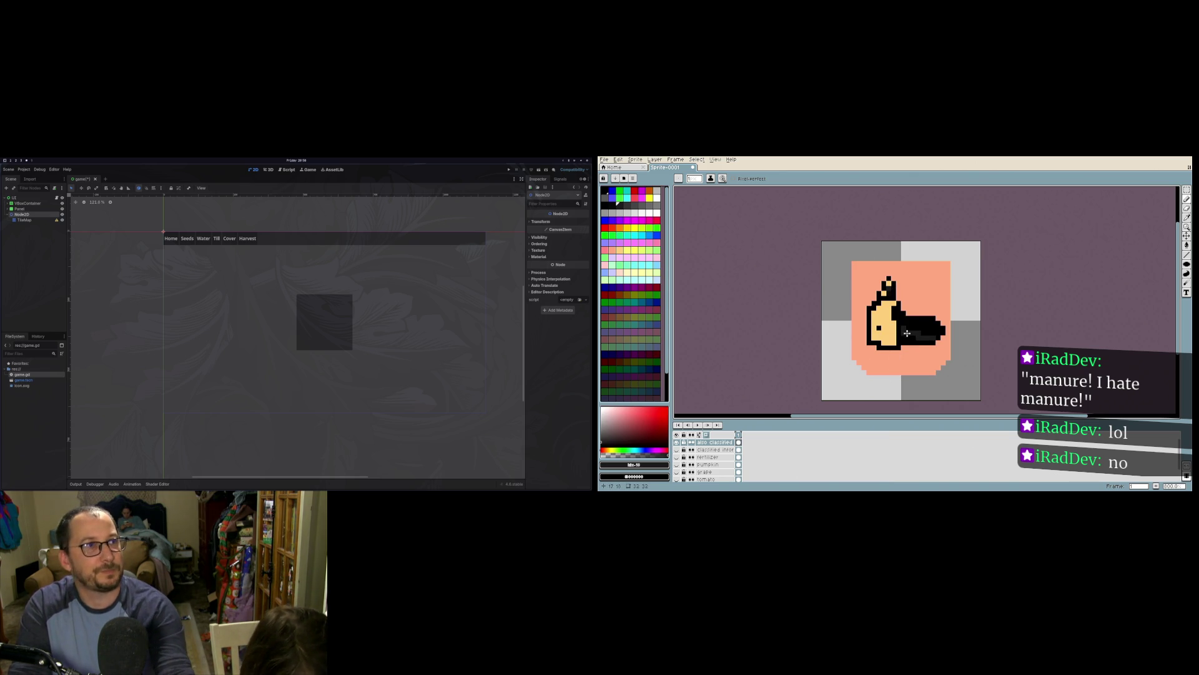
Step: Show the fist layer instead of the bunny, draw a vertical grey line, and fill the centre black
click(712, 449)
click(676, 442)
click(676, 449)
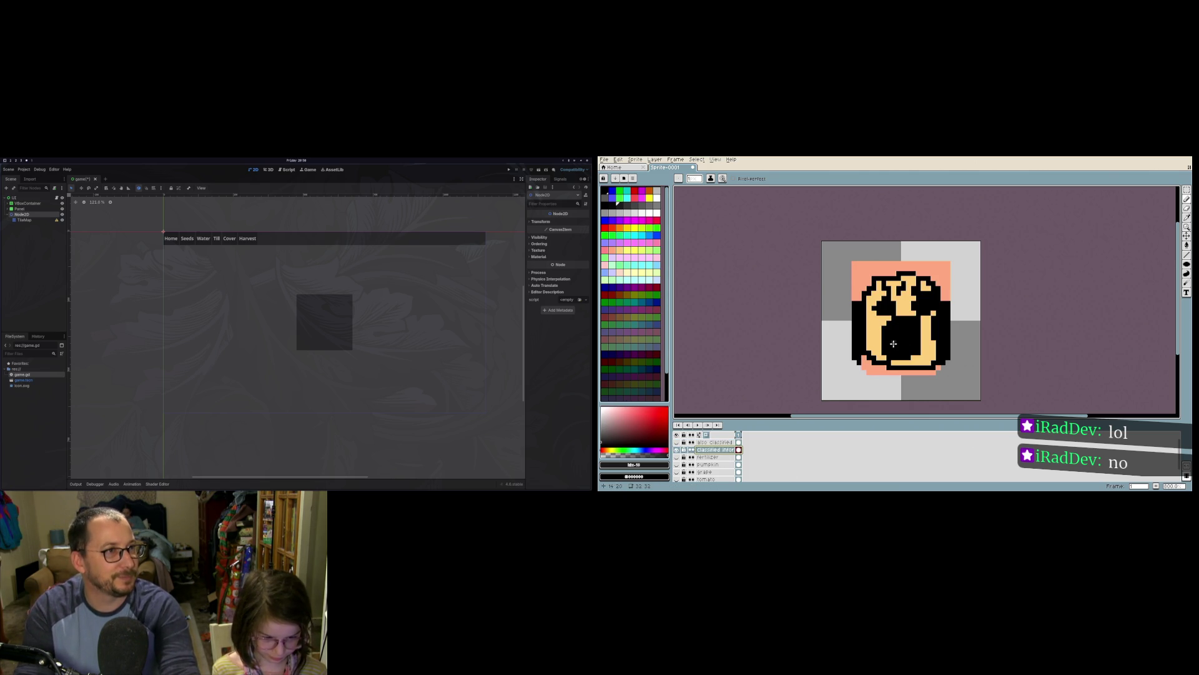
mouse_move(891, 356)
mouse_down()
mouse_move(893, 338)
mouse_move(910, 363)
mouse_up()
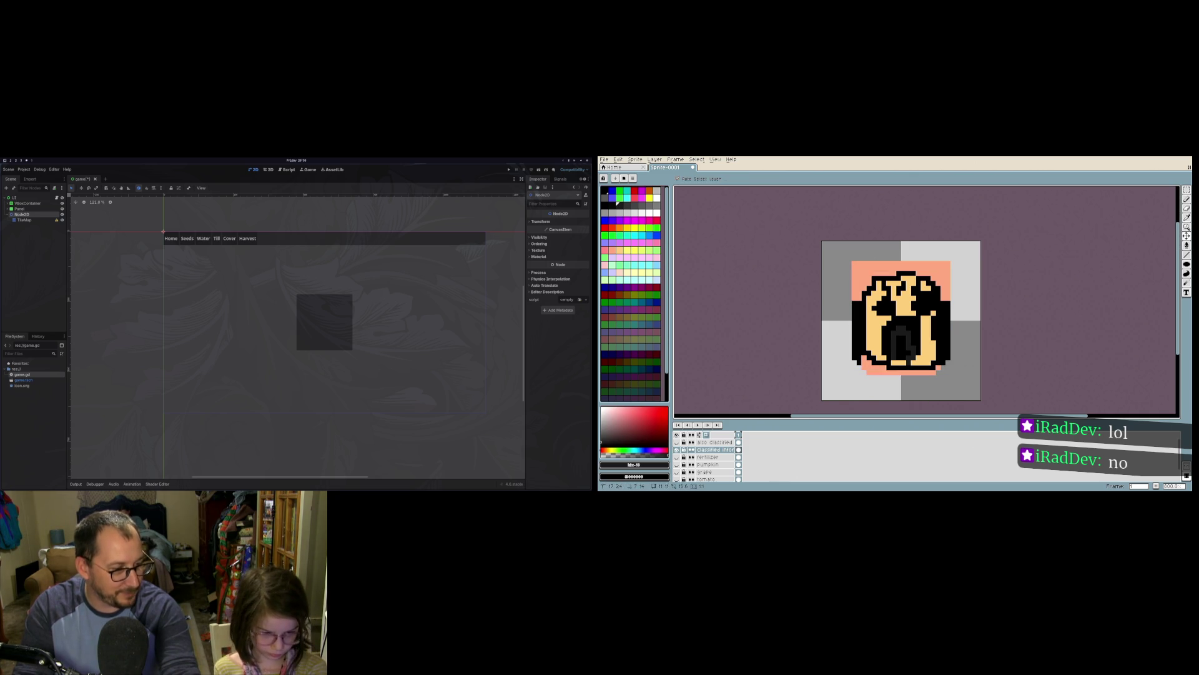
click(875, 343)
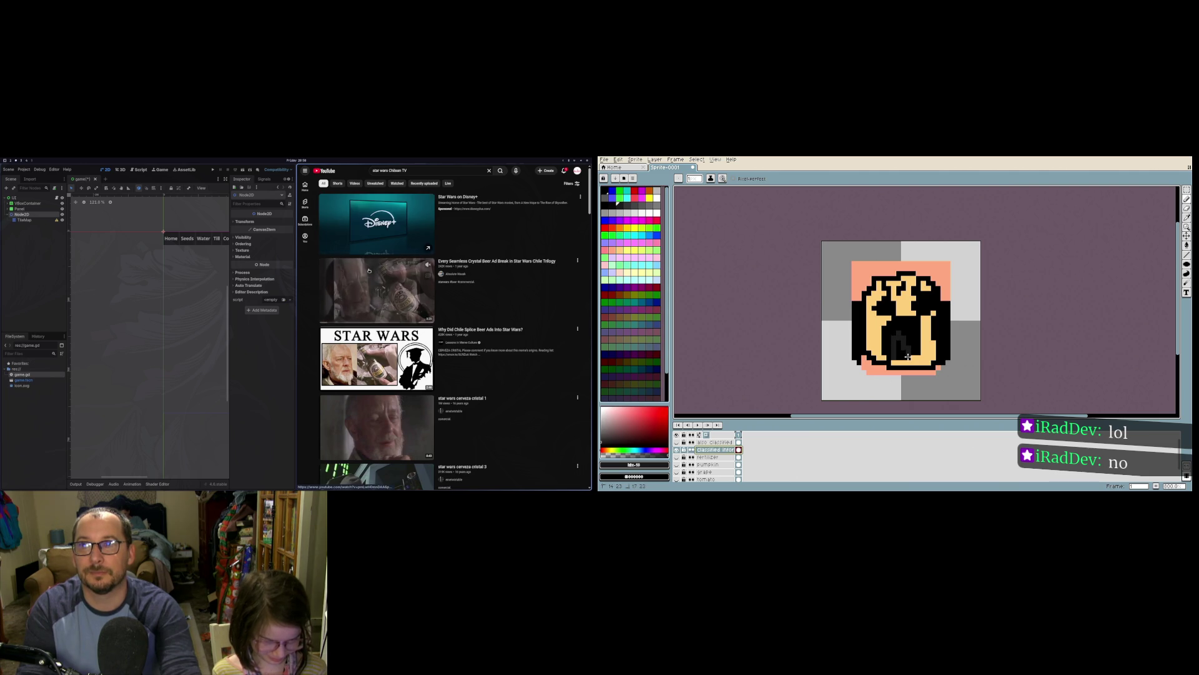
Step: Open the Star Wars Crystal beer ad, hide the pumpkin layer, and play the video full screen
click(456, 262)
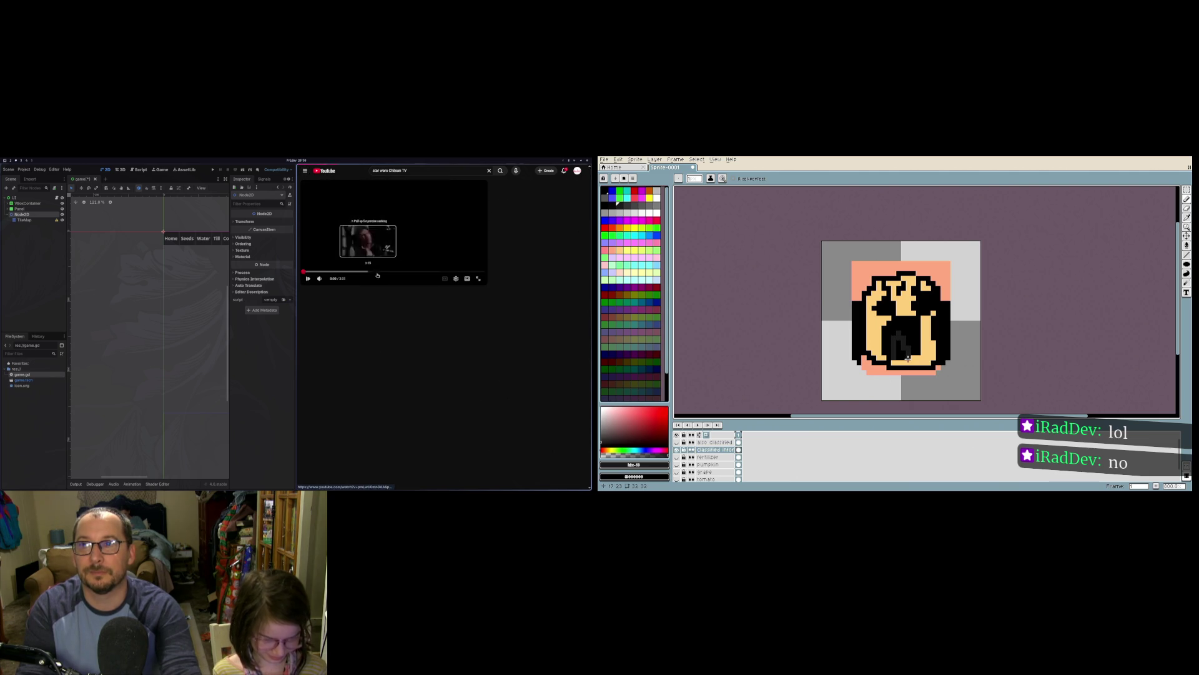
click(677, 464)
double_click(265, 300)
click(265, 300)
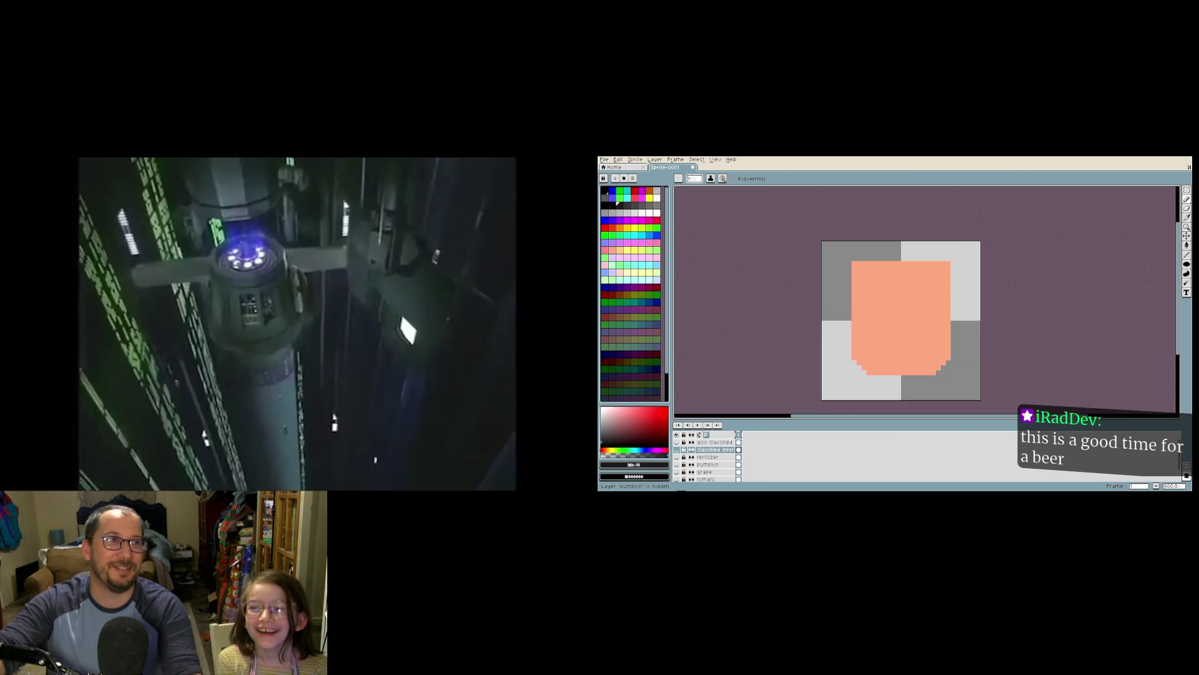
Step: Pause the Star Wars Crystal beer ad partway through and Alt+Tab back to Godot
mouse_move(508, 388)
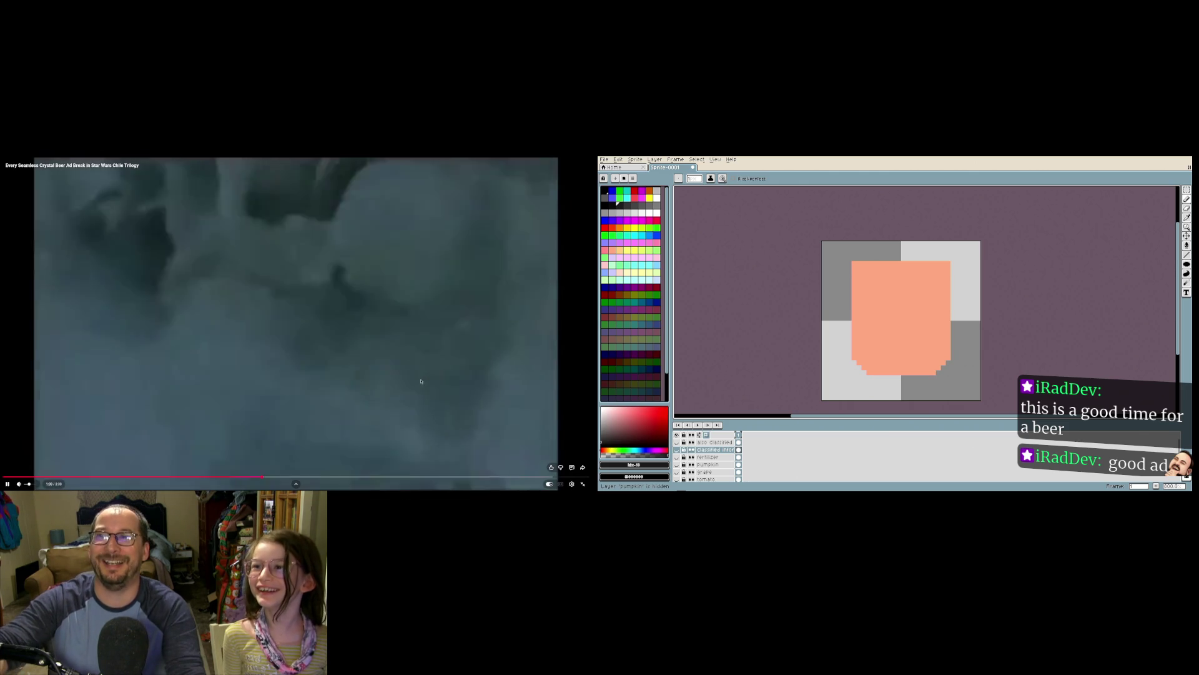
click(414, 354)
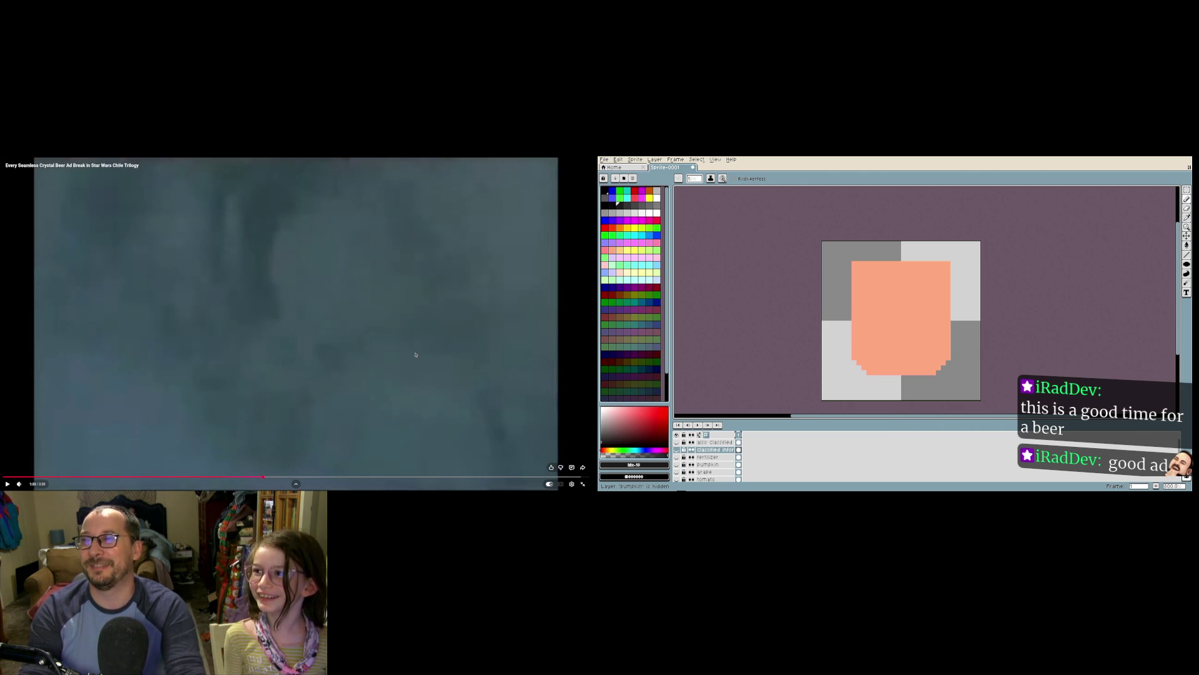
key(alt+Tab)
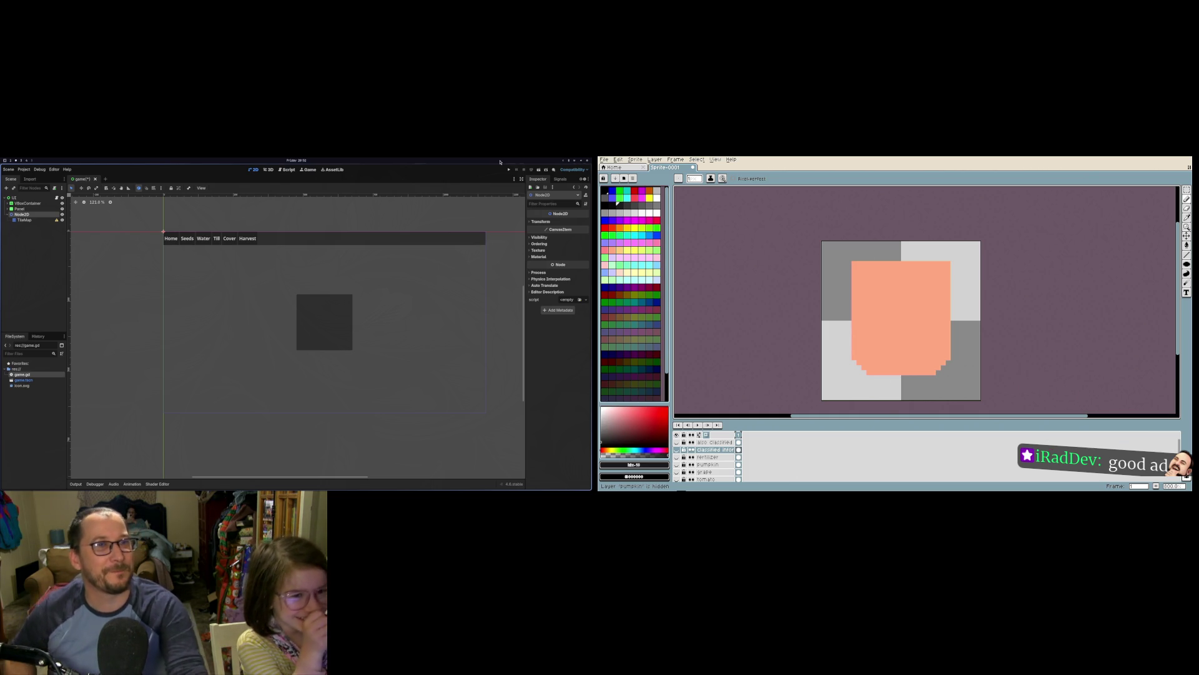
Step: Return to the Godot workspace, run the game from the UI root, stop it, and select Panel
key(super+5)
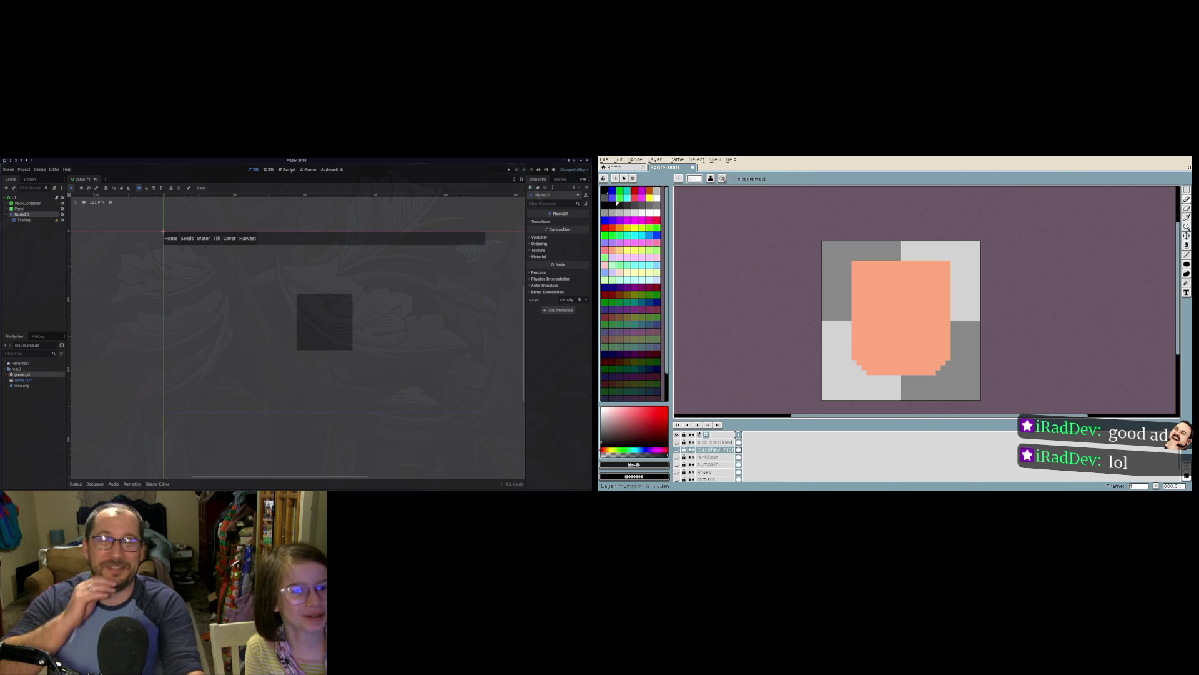
key(super+2)
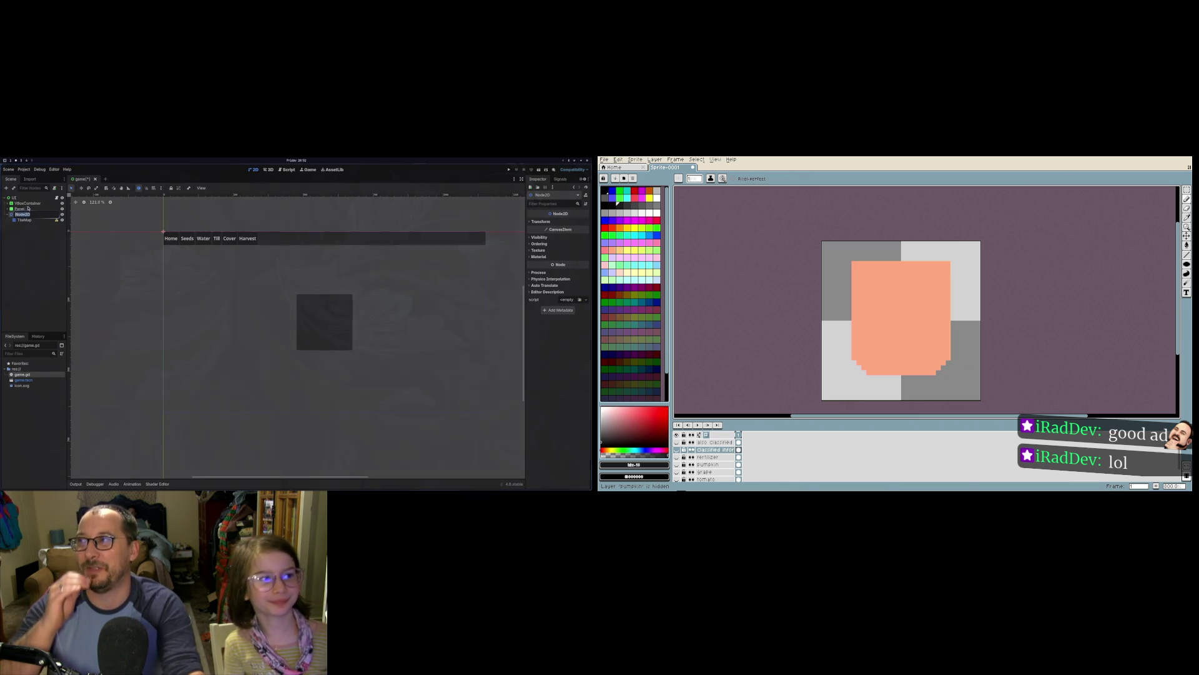
click(12, 198)
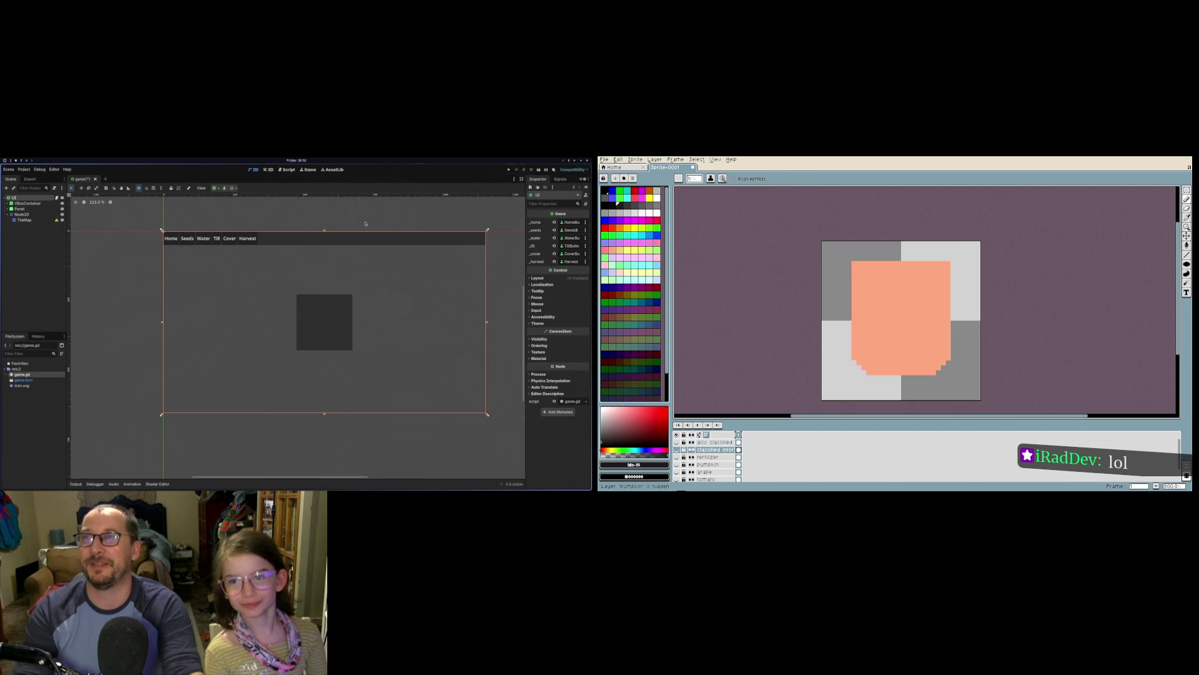
click(515, 167)
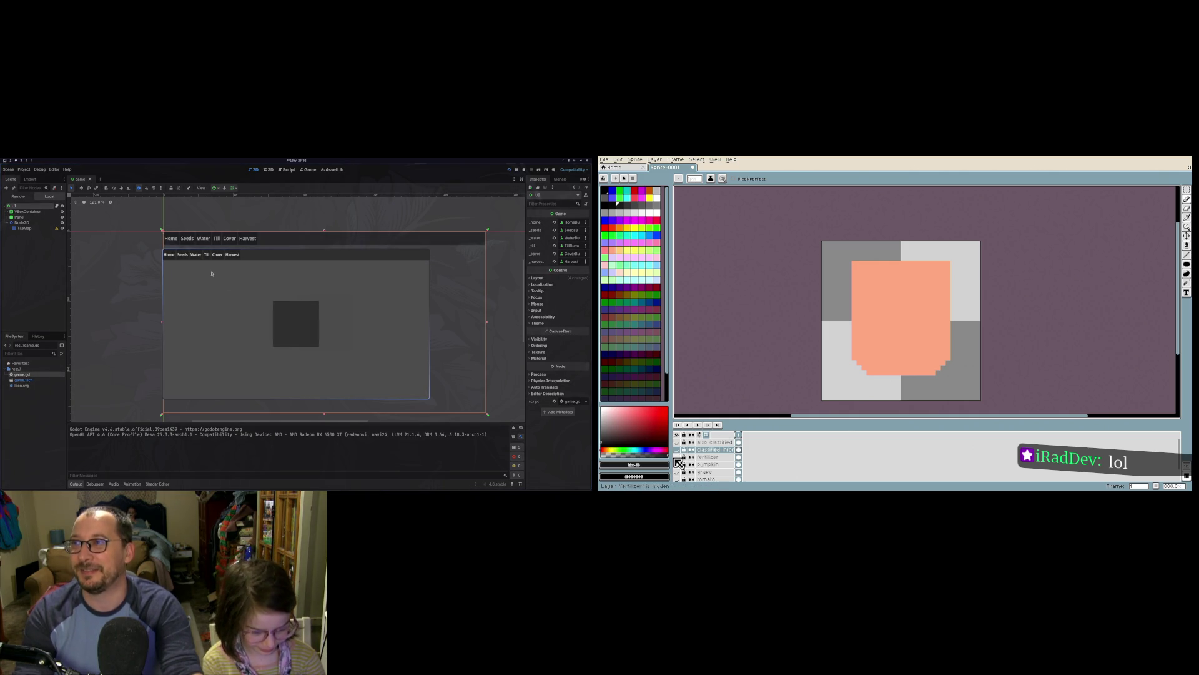
key(F8)
click(20, 208)
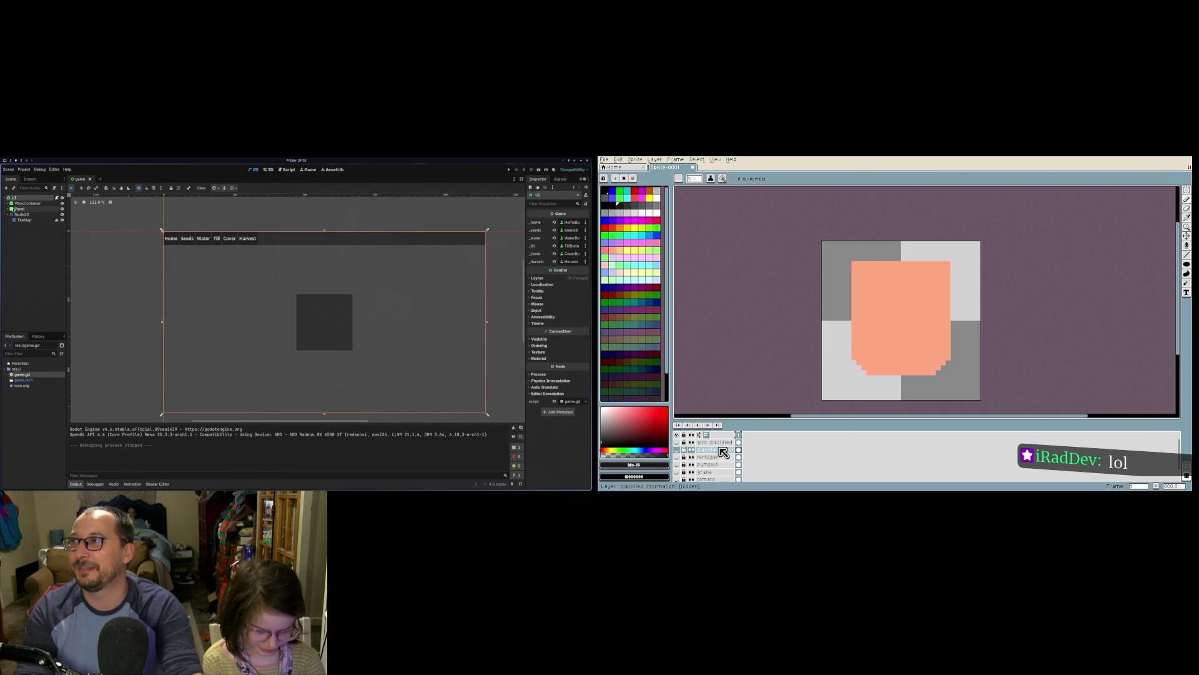
Step: Toggle Aseprite layer visibility, hiding the fertilizer and drawing layers and leaving the fist shown
click(678, 450)
click(677, 457)
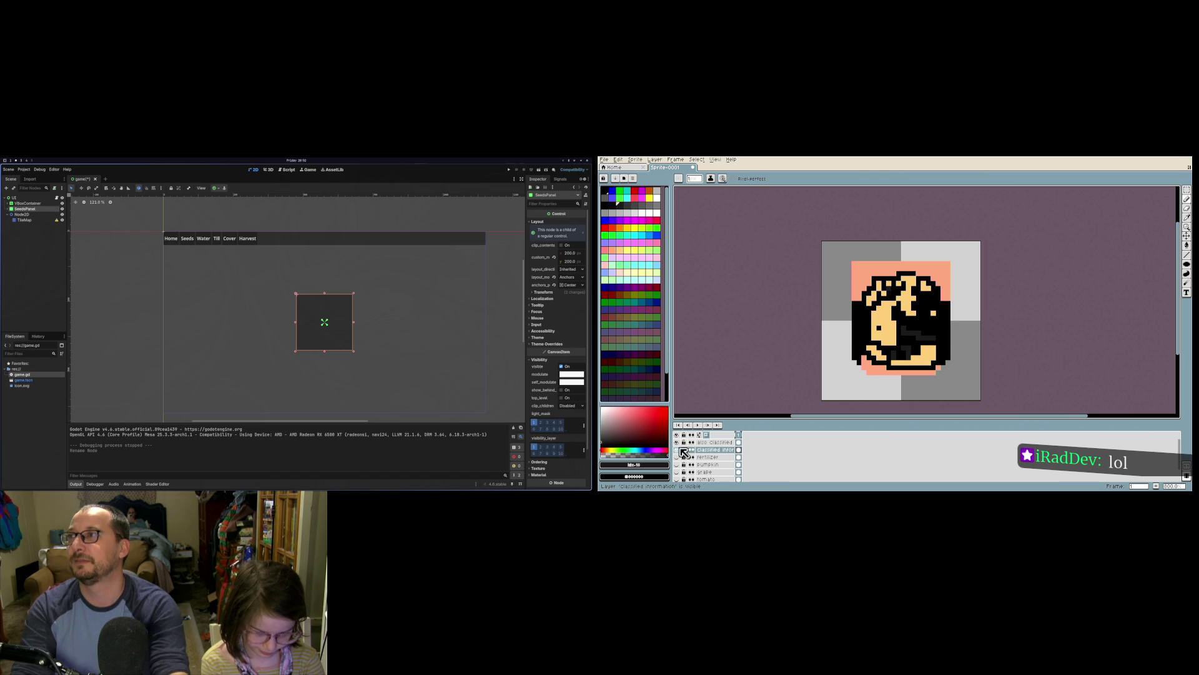
click(677, 449)
click(677, 441)
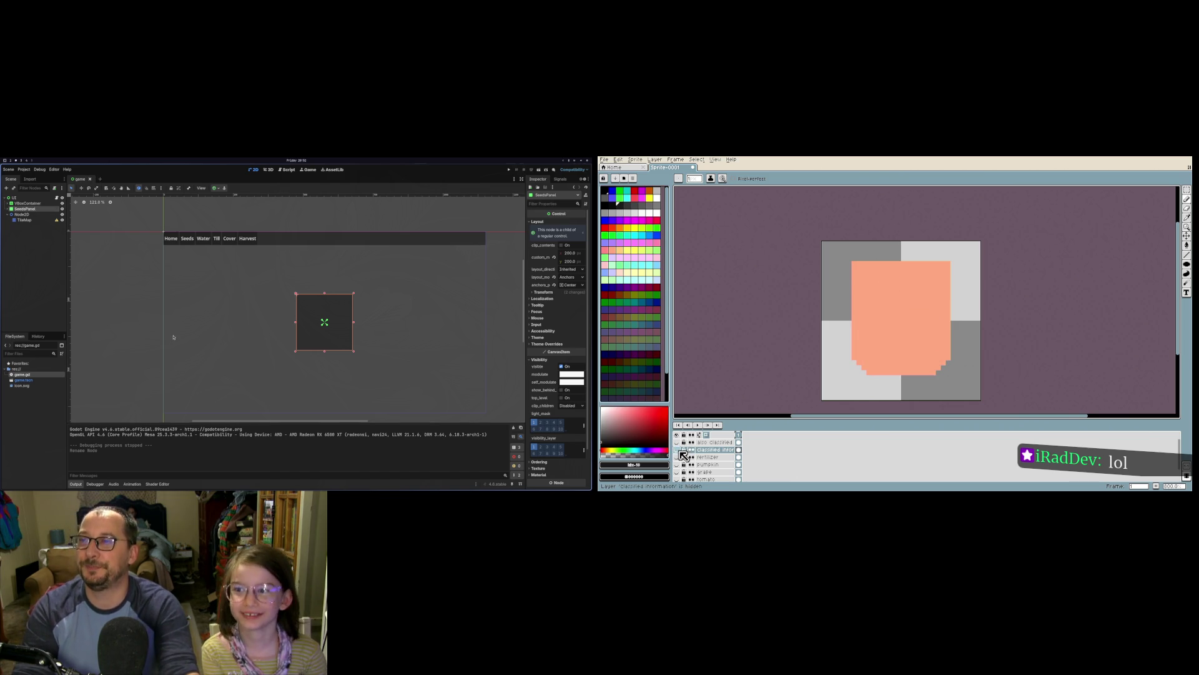
click(677, 450)
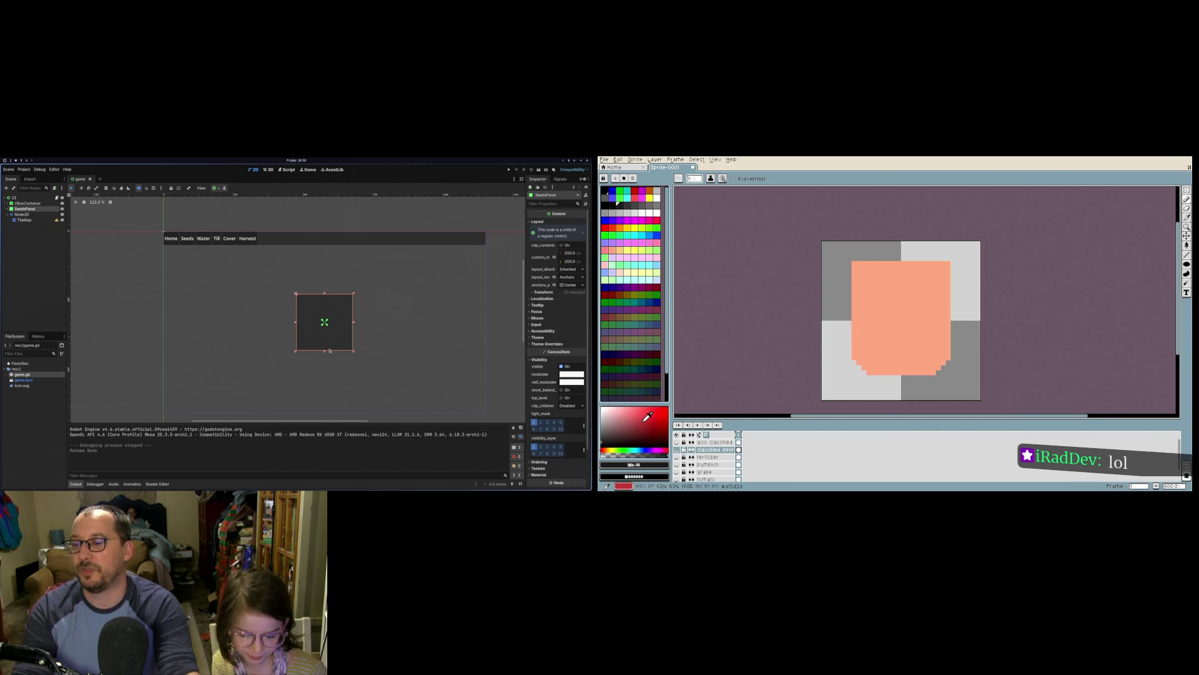
click(677, 450)
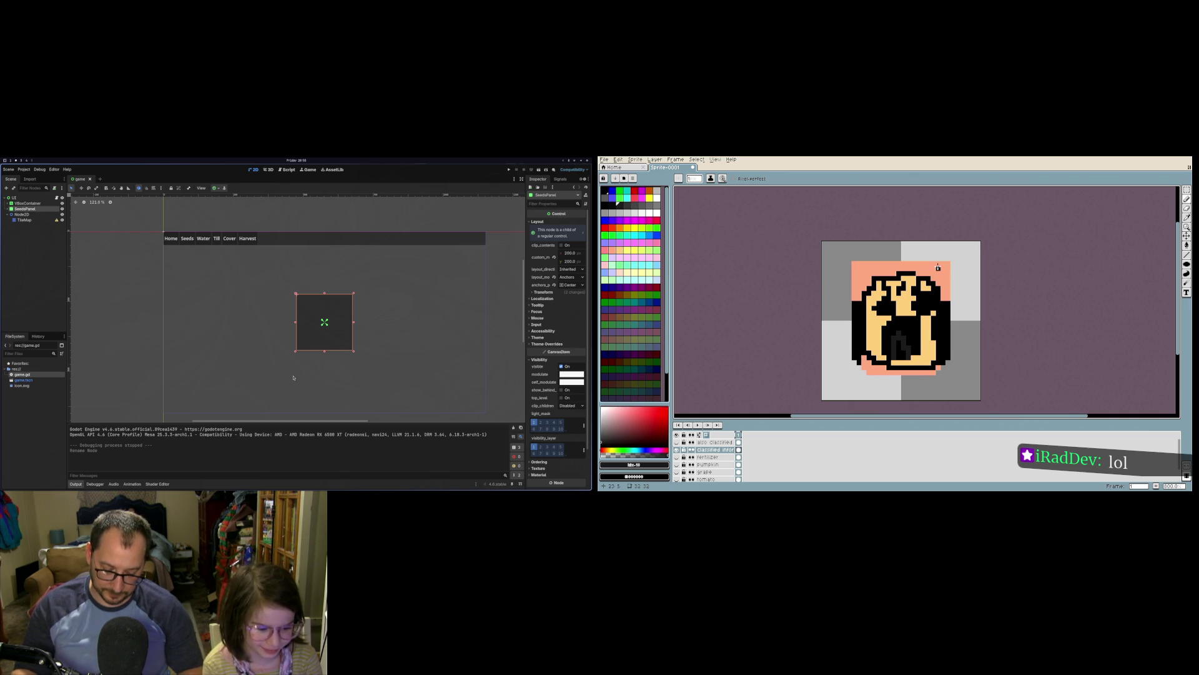
Step: Draw a black stroke near the tile's top left, then toggle the fist and bunny layers' visibility
mouse_move(854, 242)
mouse_down()
mouse_move(854, 269)
mouse_move(864, 252)
mouse_move(894, 247)
mouse_move(895, 262)
mouse_move(923, 259)
mouse_up()
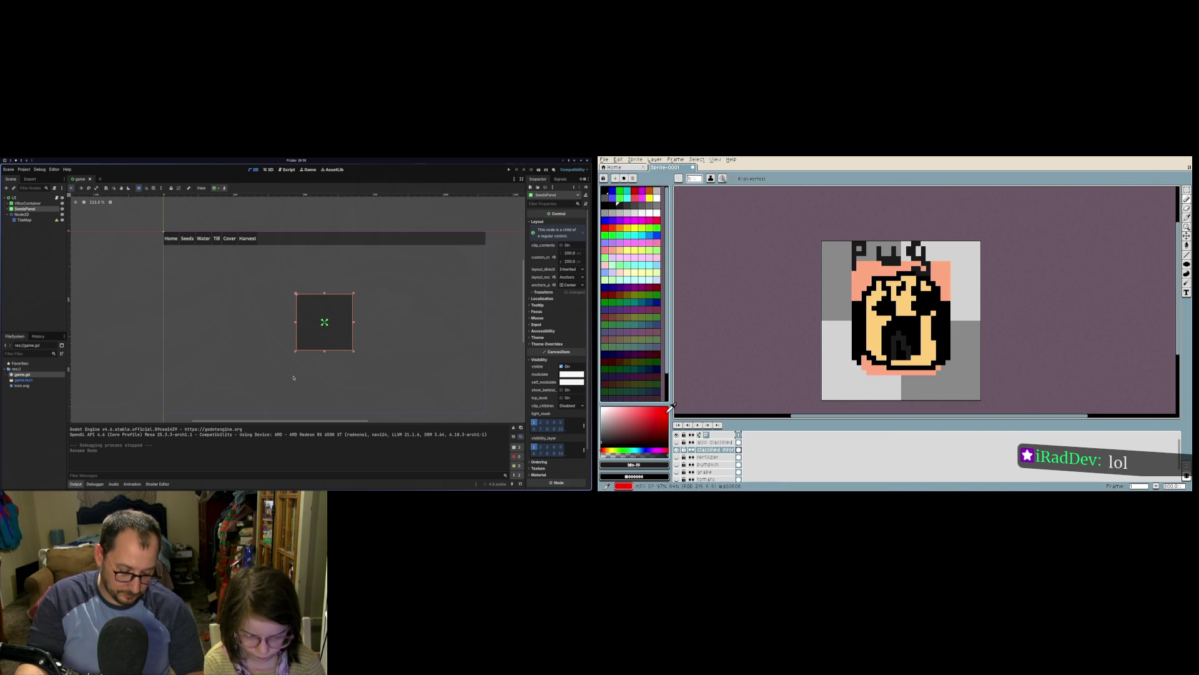
click(679, 449)
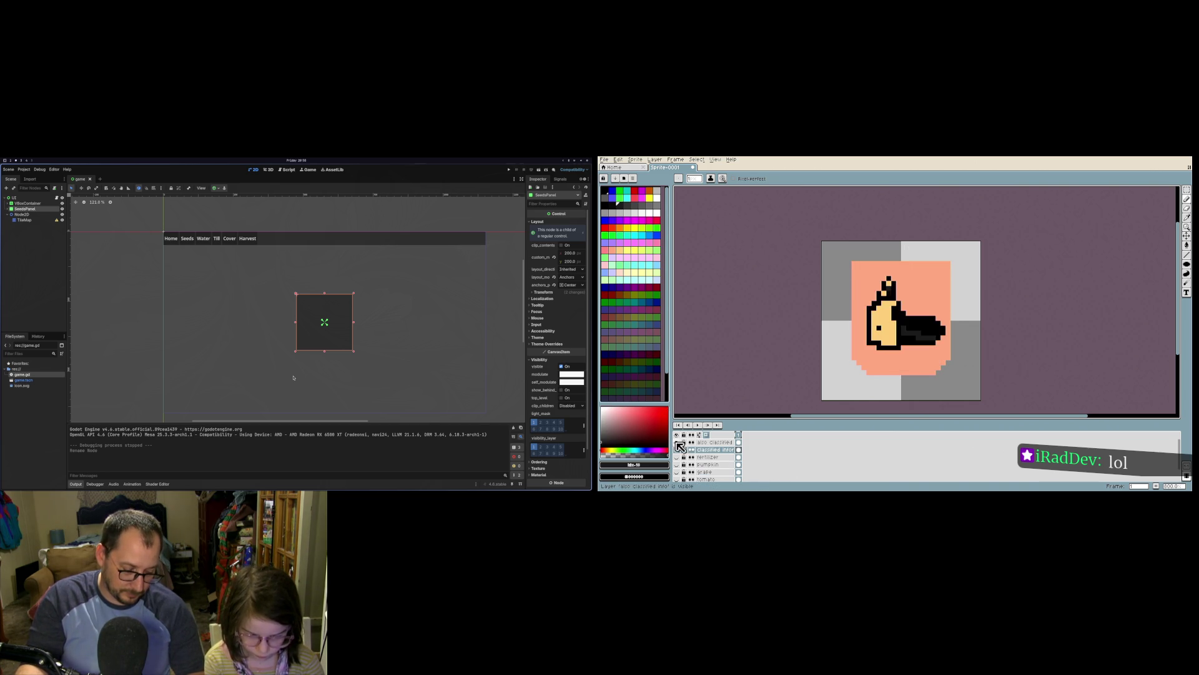
click(679, 442)
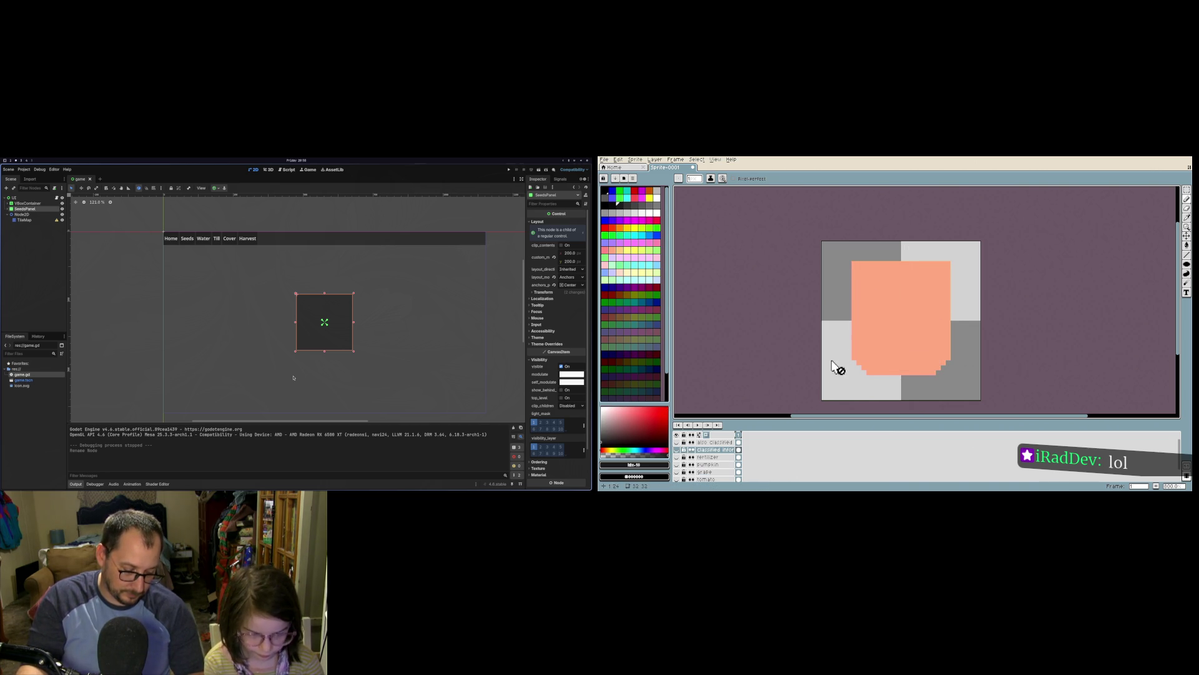
click(678, 442)
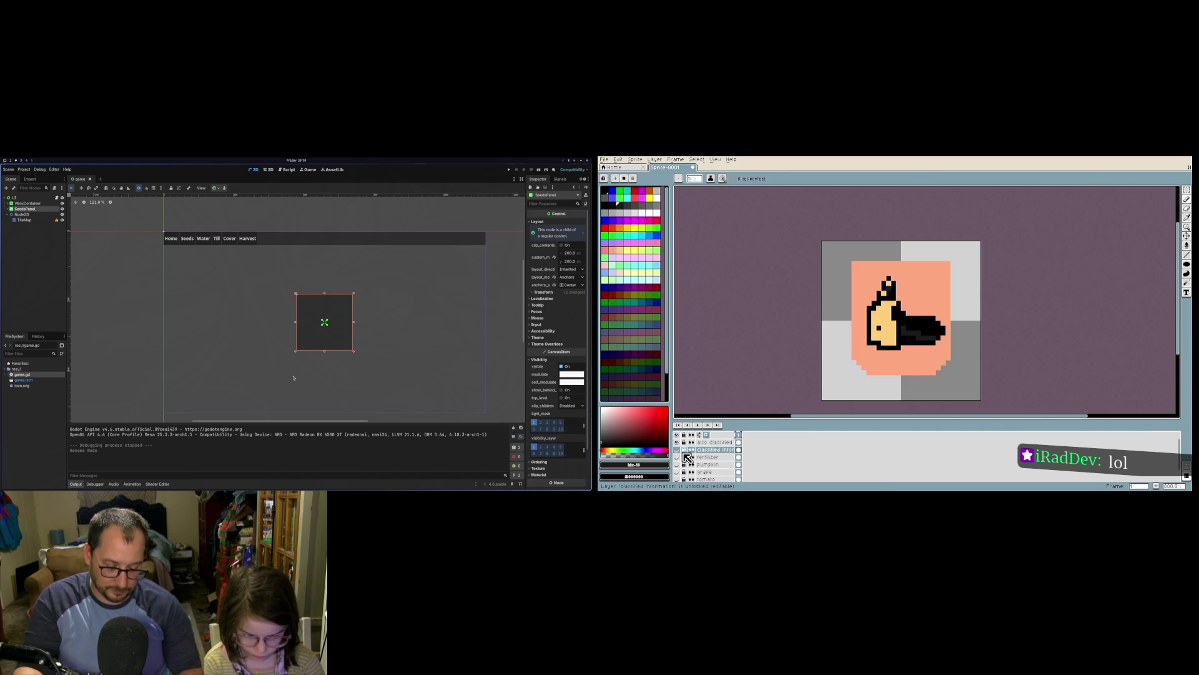
Step: Paint a black doodle at the tile's upper left on the extra doodle layer, then hide it
click(702, 443)
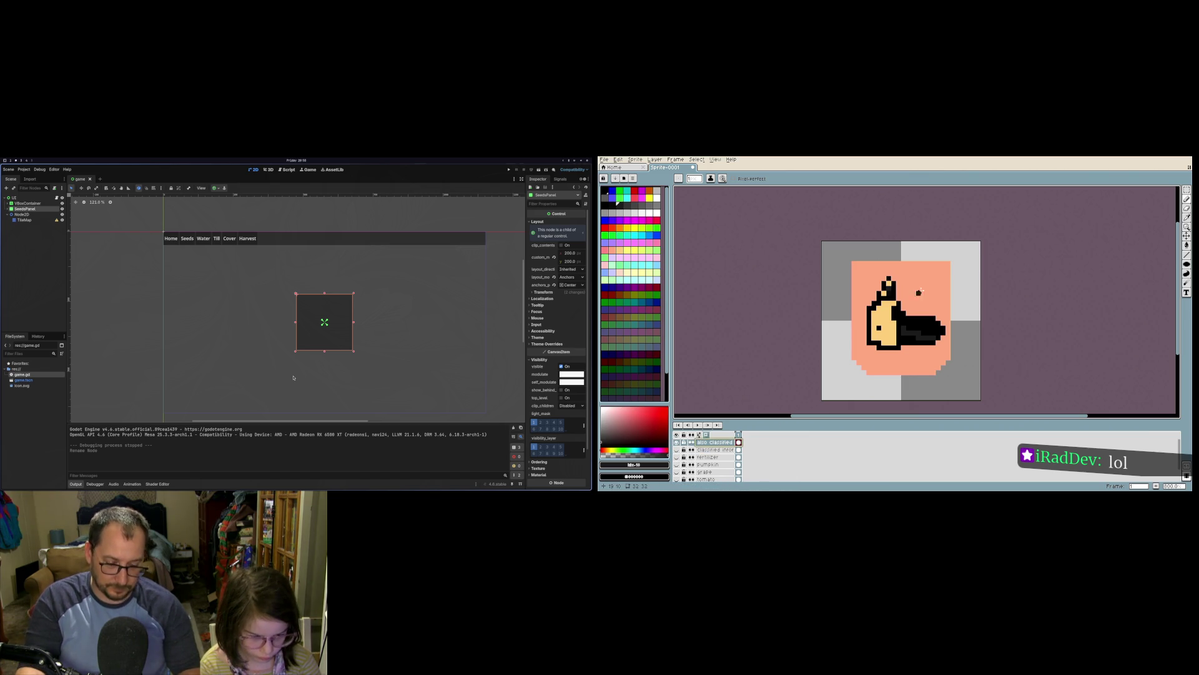
mouse_move(868, 268)
mouse_down()
mouse_move(865, 282)
mouse_move(909, 284)
mouse_up()
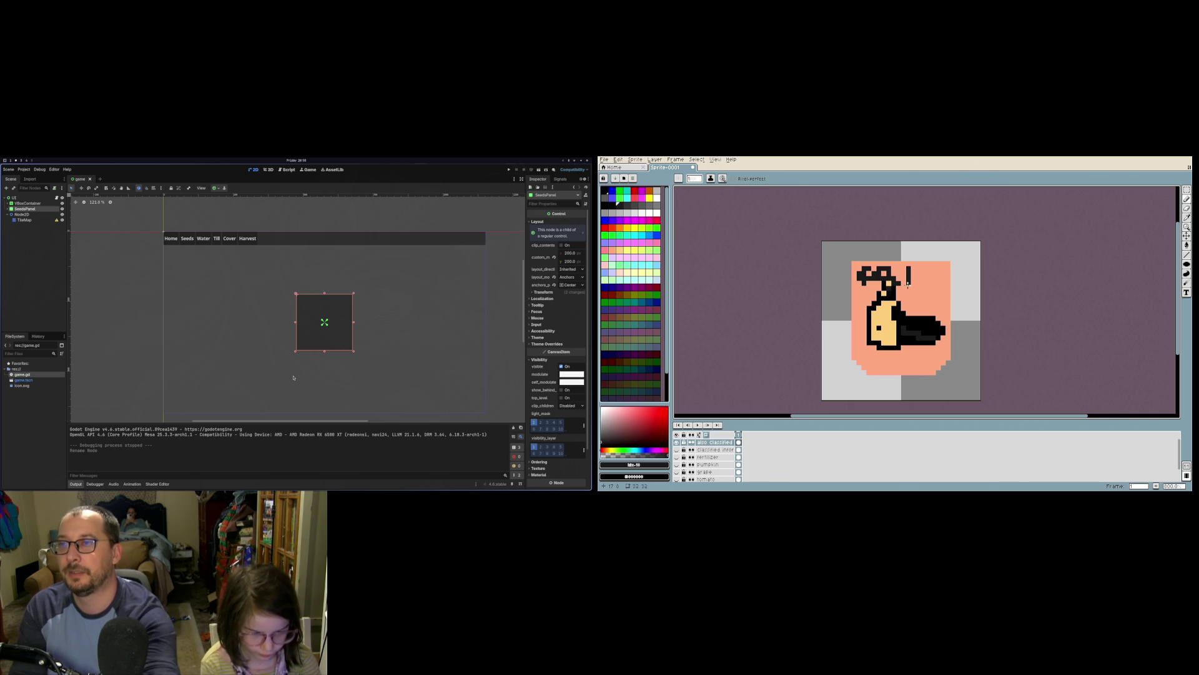
click(676, 442)
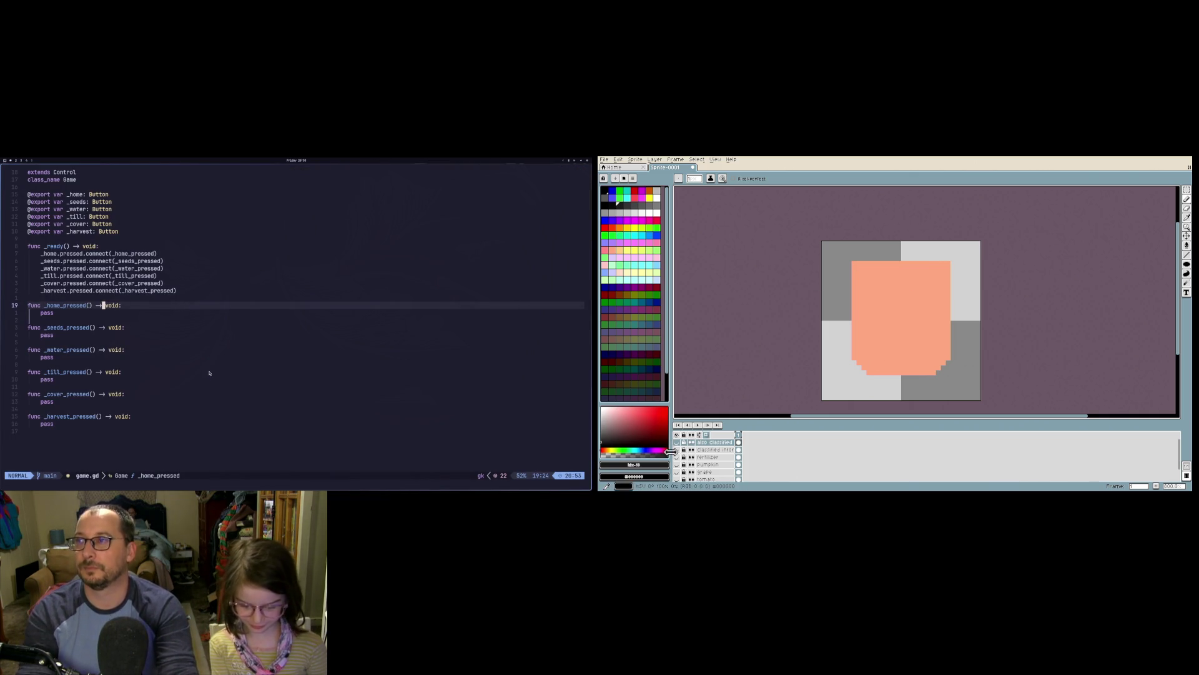
Step: Hide the fertilizer and classified info layers, briefly show the fist, then show the doodle over the bunny
click(678, 457)
click(676, 450)
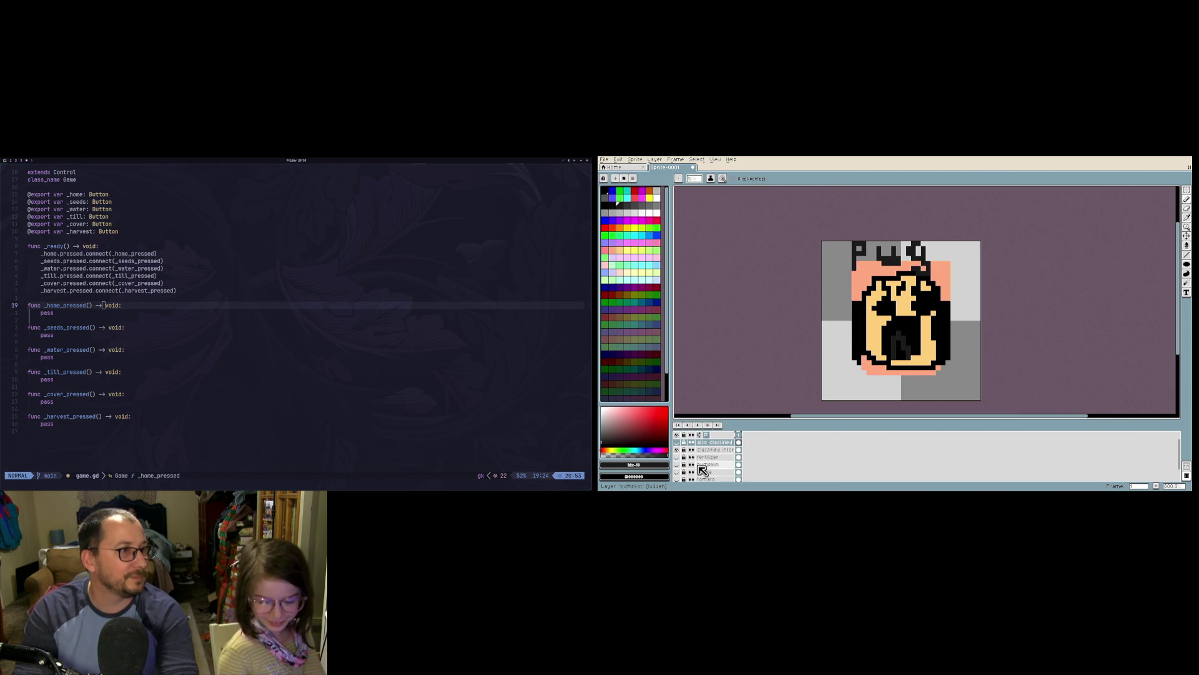
click(678, 444)
click(678, 449)
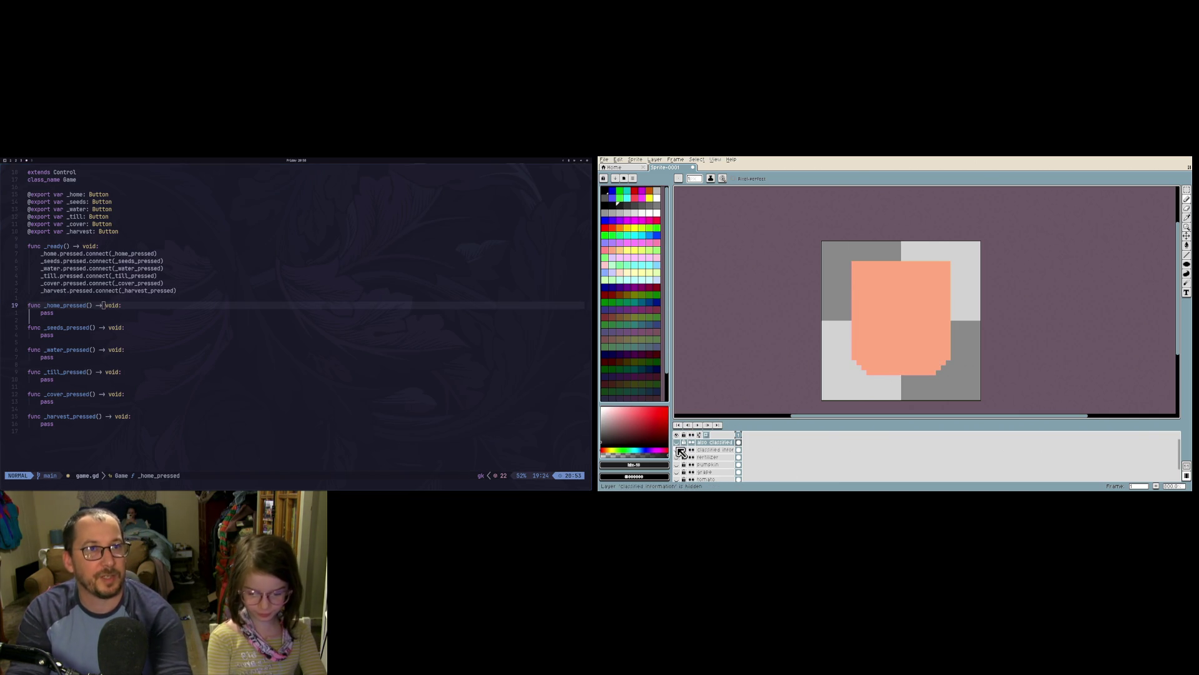
click(677, 442)
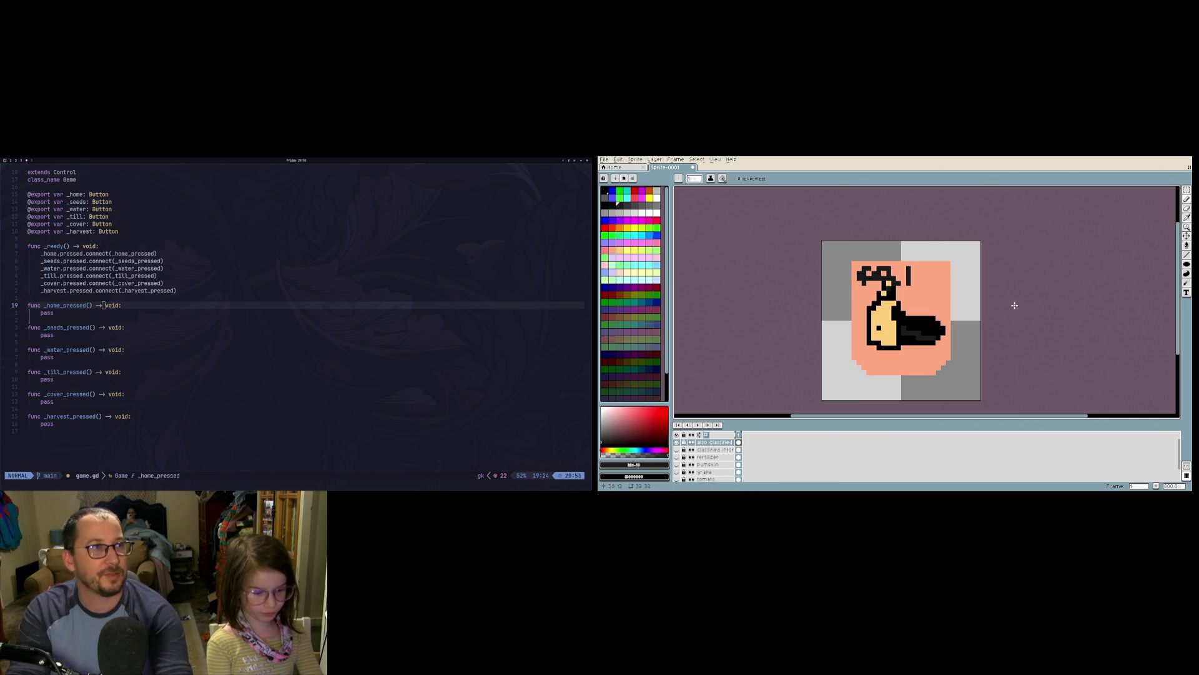